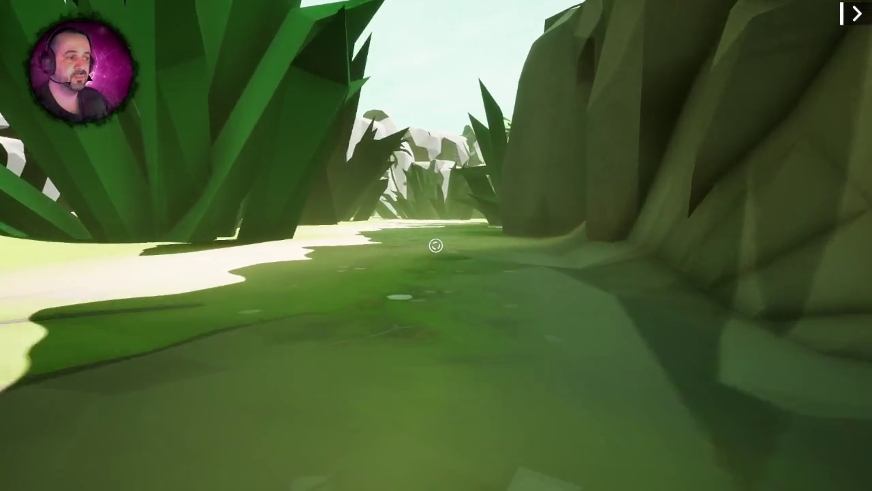
- Walk past the agave plants and through the rock arches into the canyon, then end play-in-editor
key(w)
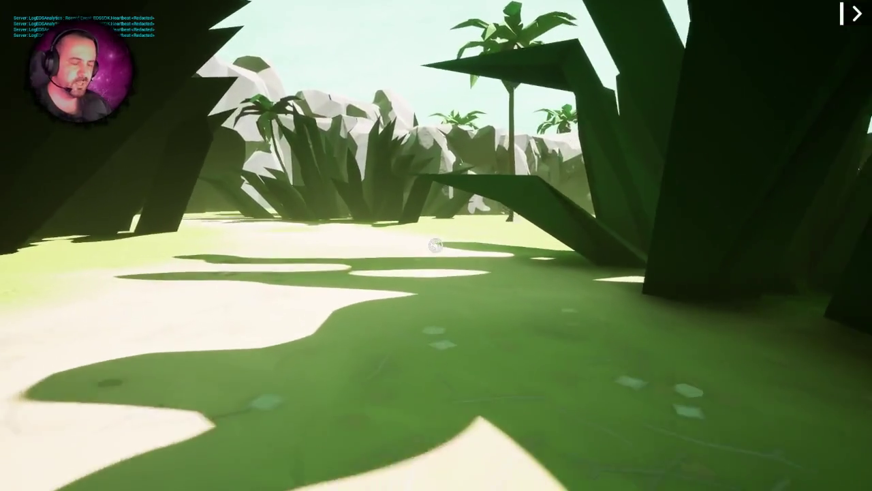
key(w)
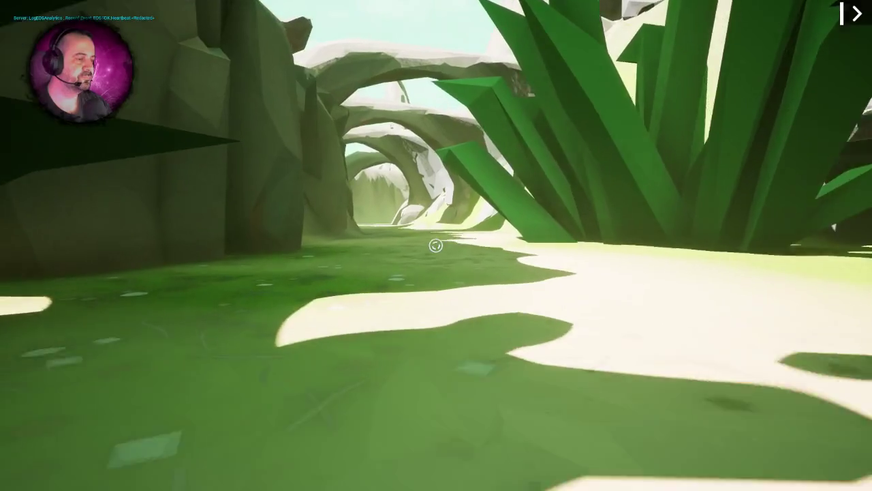
key(w)
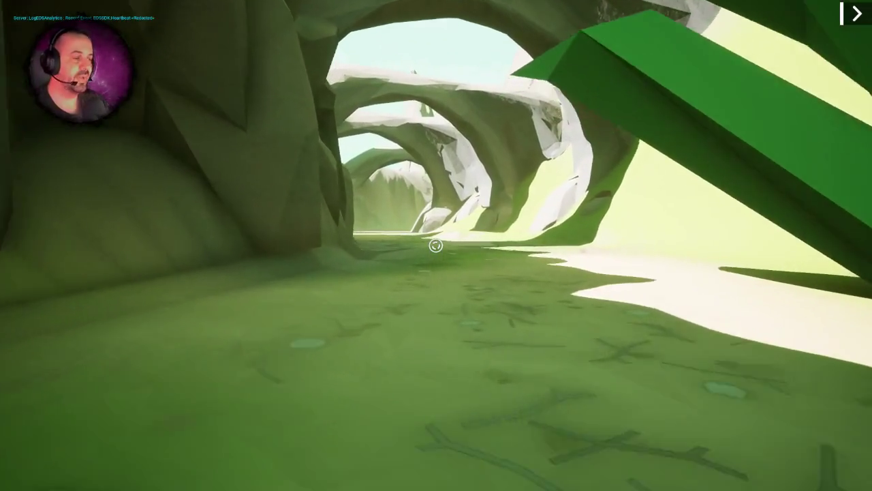
key(w)
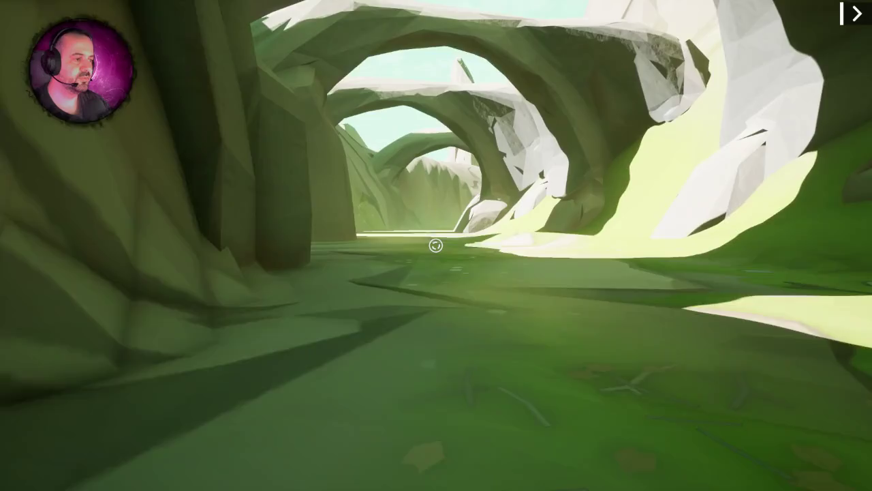
key(w)
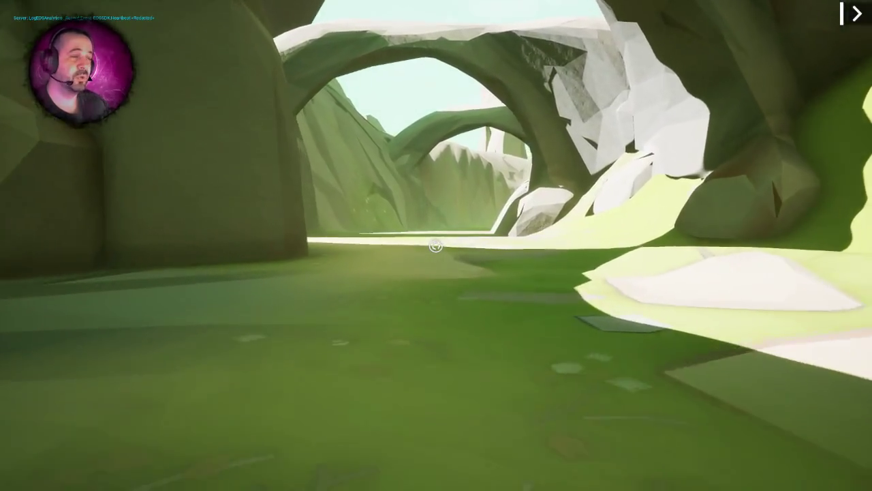
key(w)
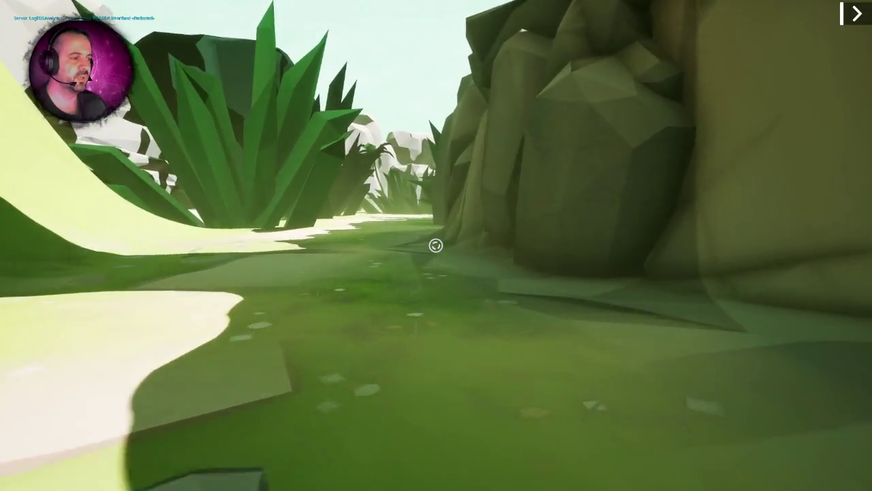
key(w)
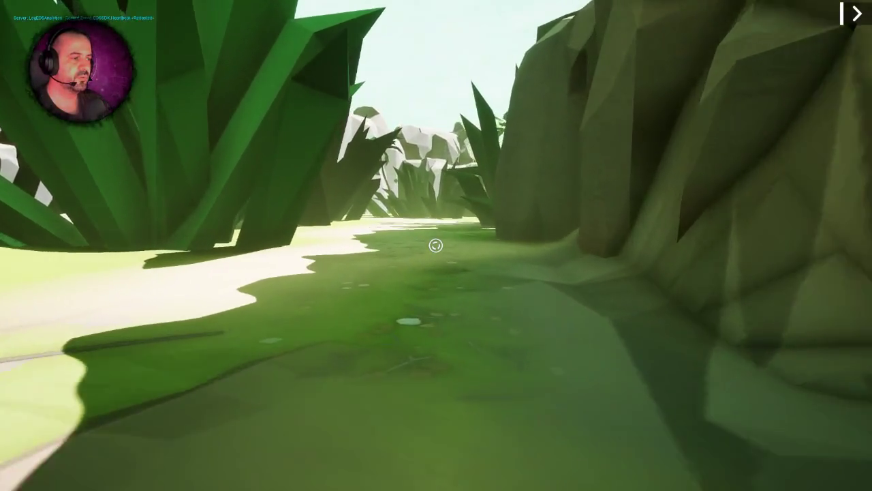
key(w)
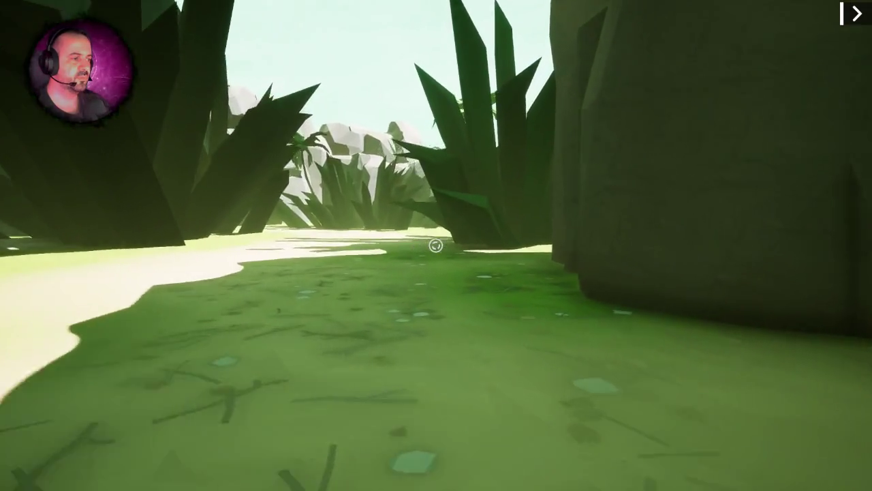
key(w)
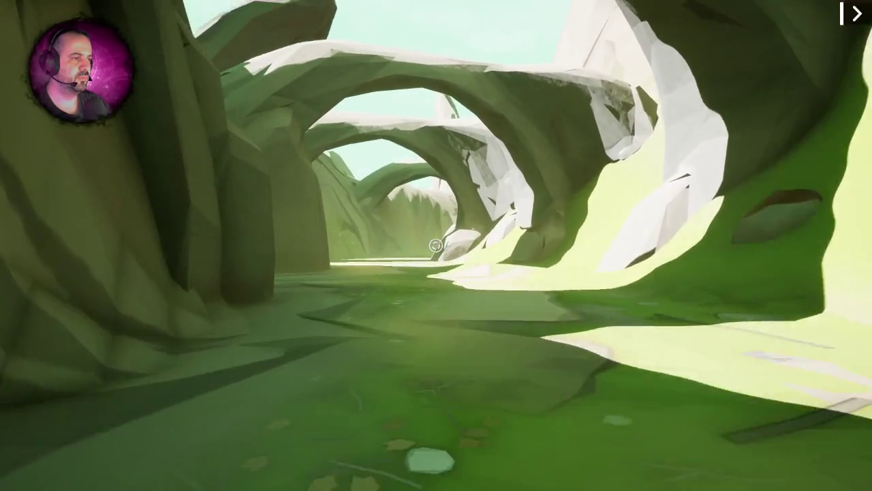
key(w)
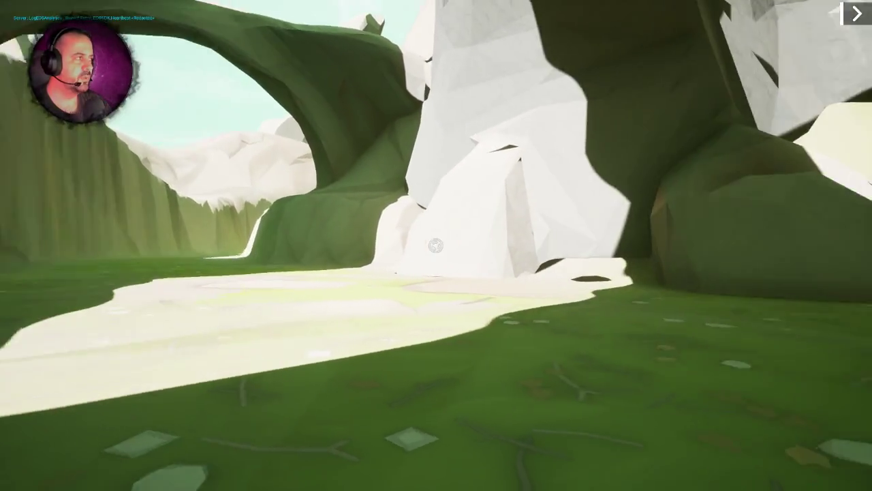
key(w)
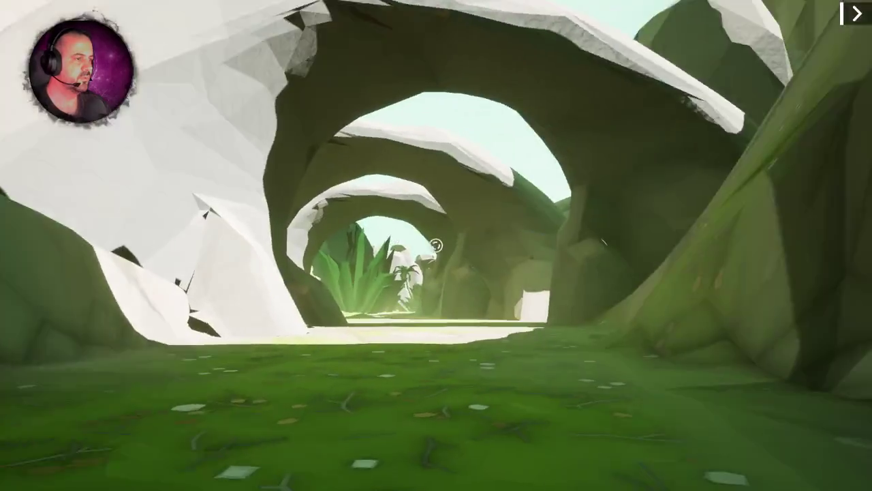
key(w)
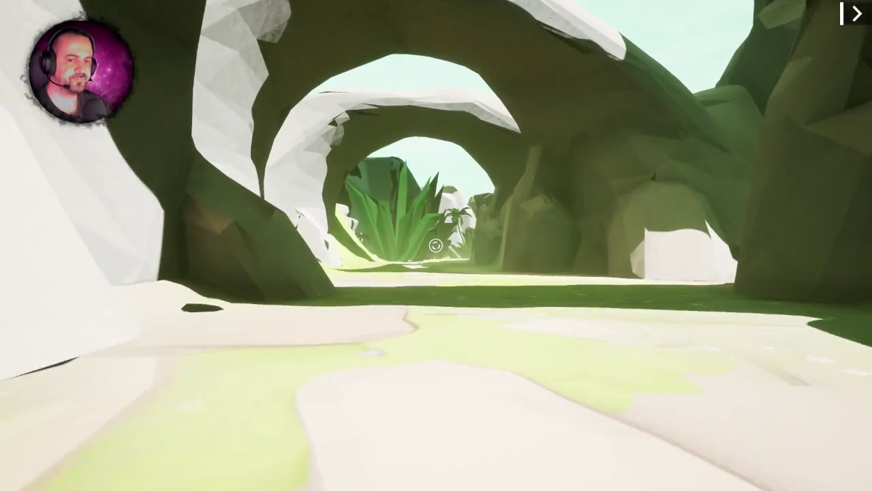
key(w)
key(w)
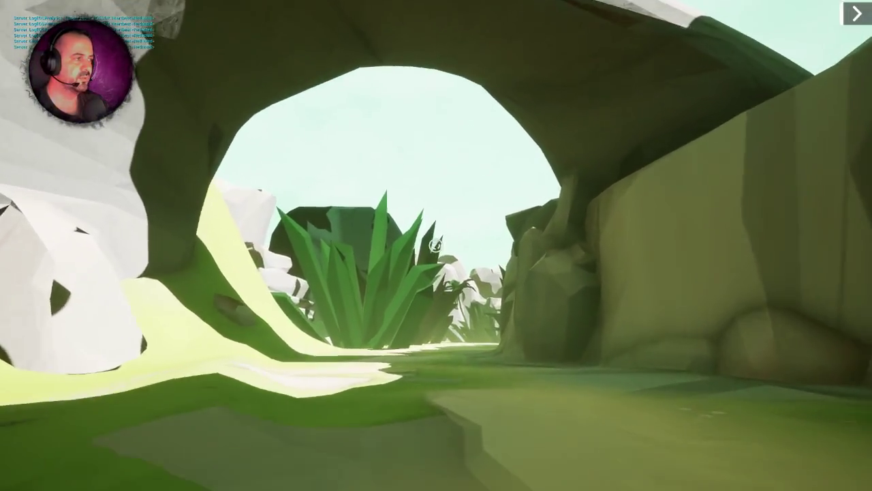
key(w)
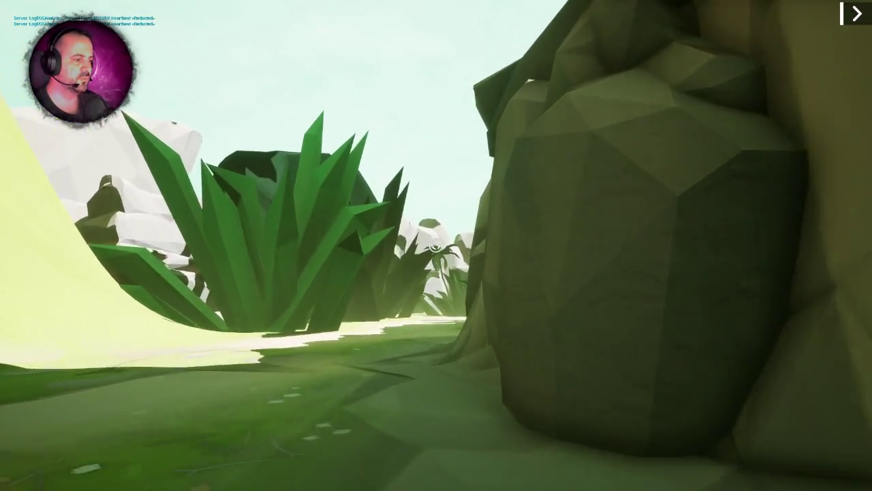
key(w)
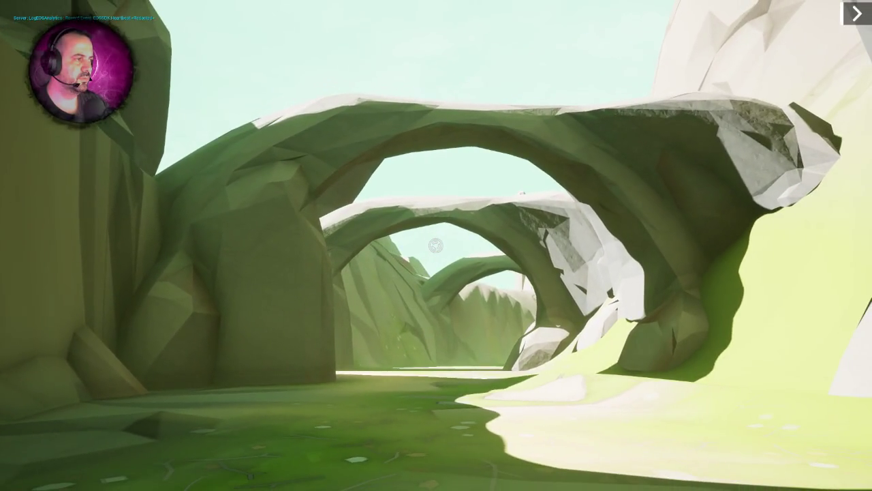
key(w)
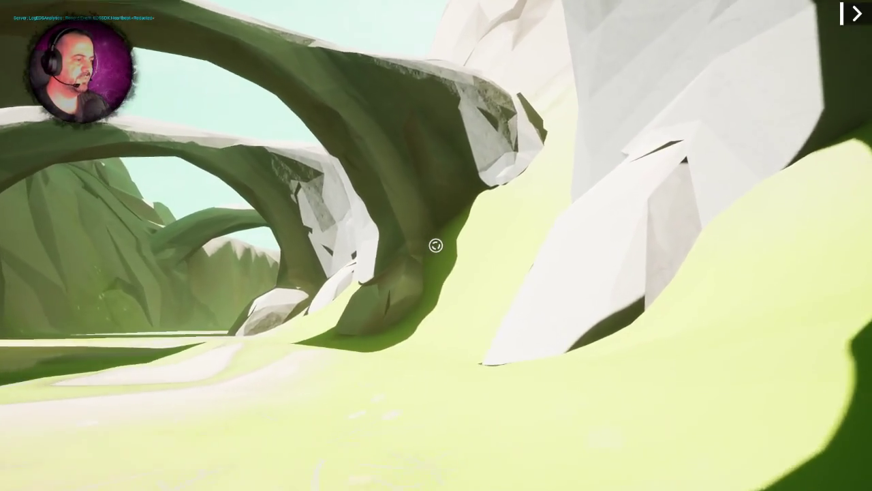
key(w)
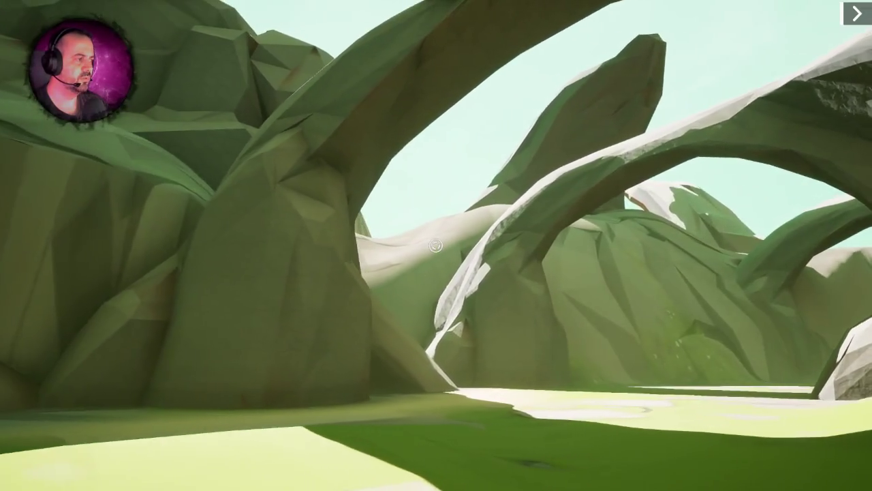
key(w)
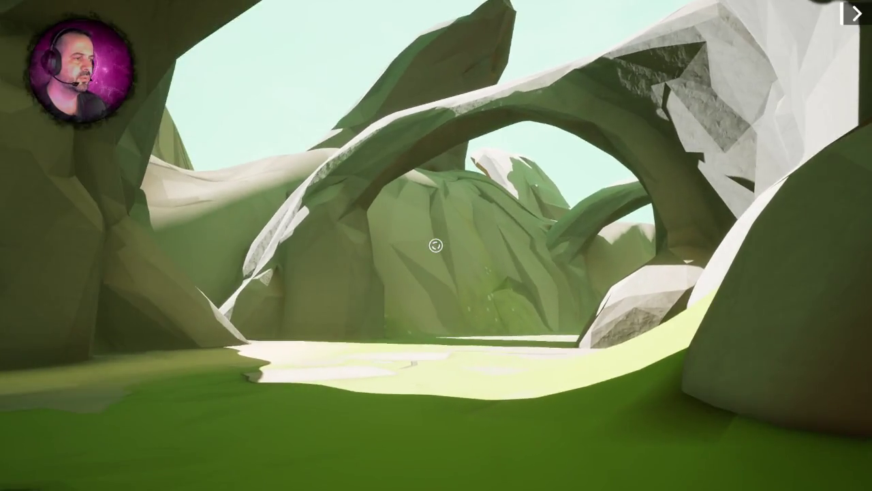
key(Escape)
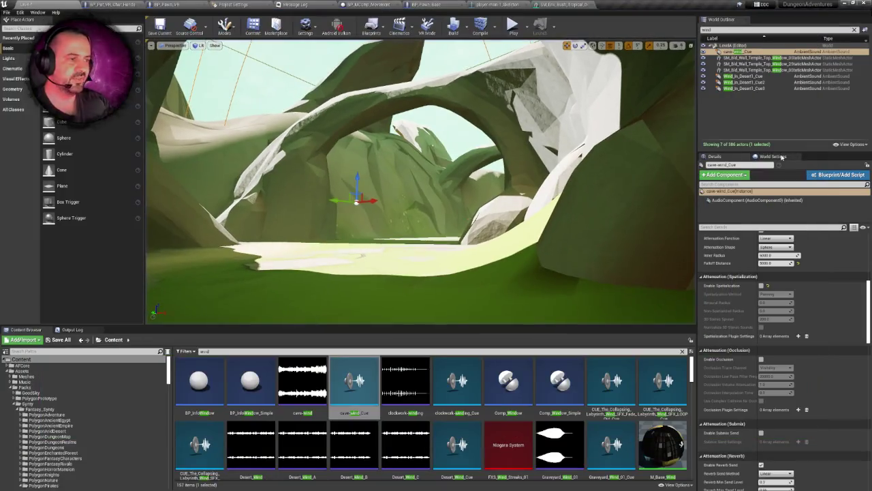
key(w)
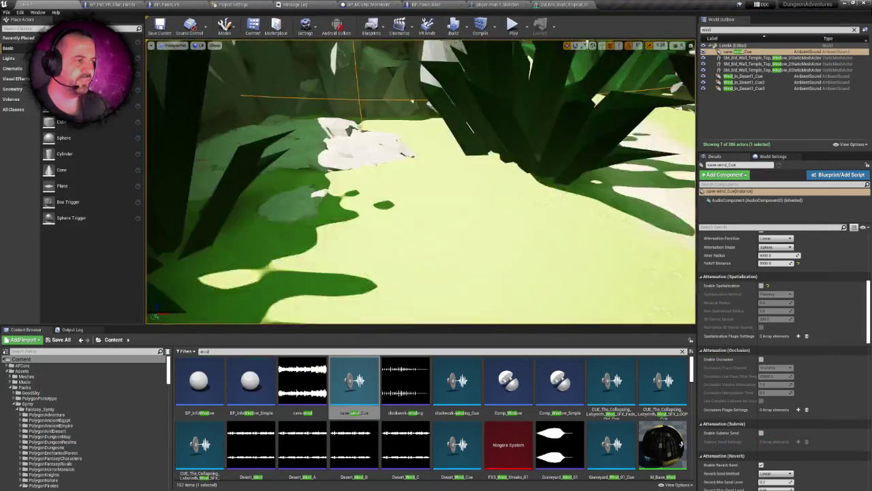
key(s)
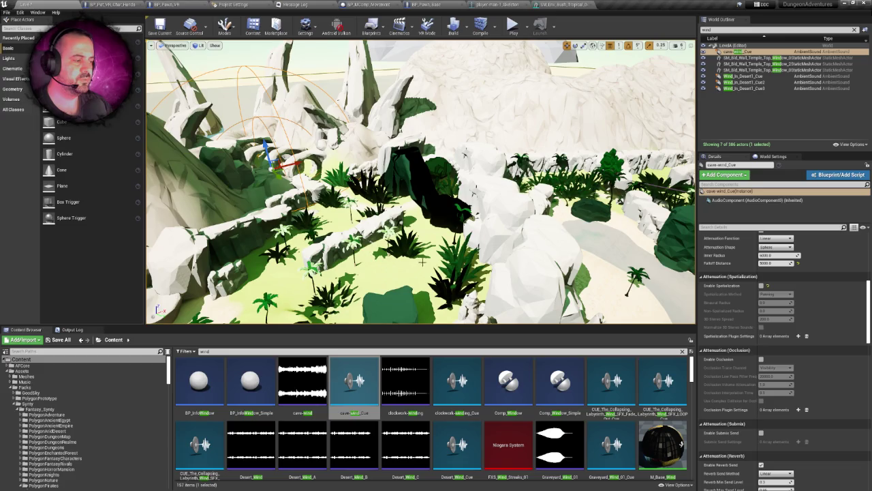
scroll(557, 379, down, 2)
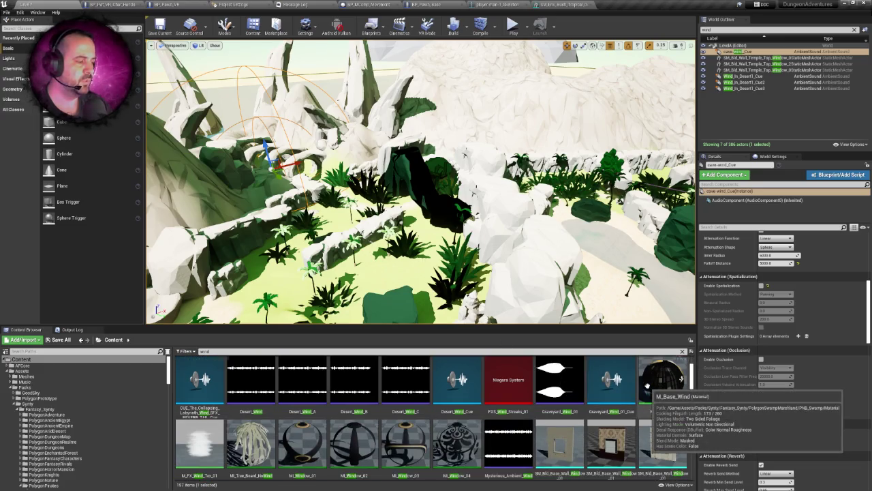
scroll(477, 388, up, 2)
click(455, 390)
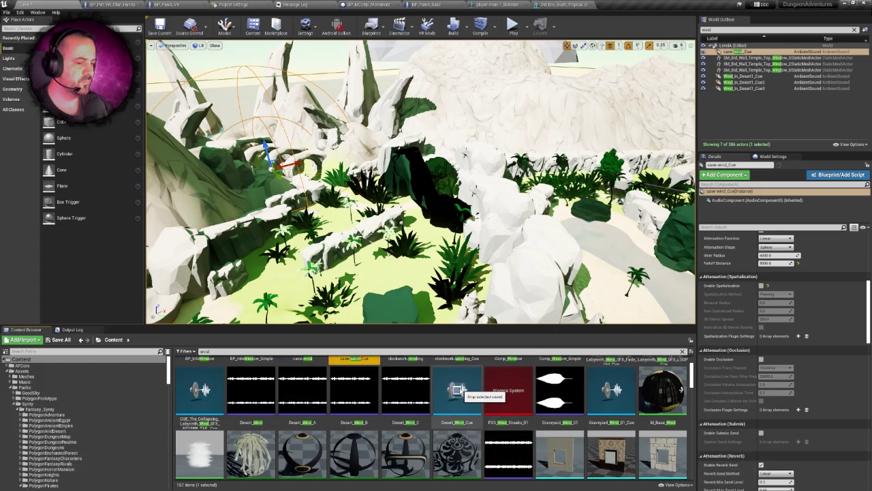
click(456, 389)
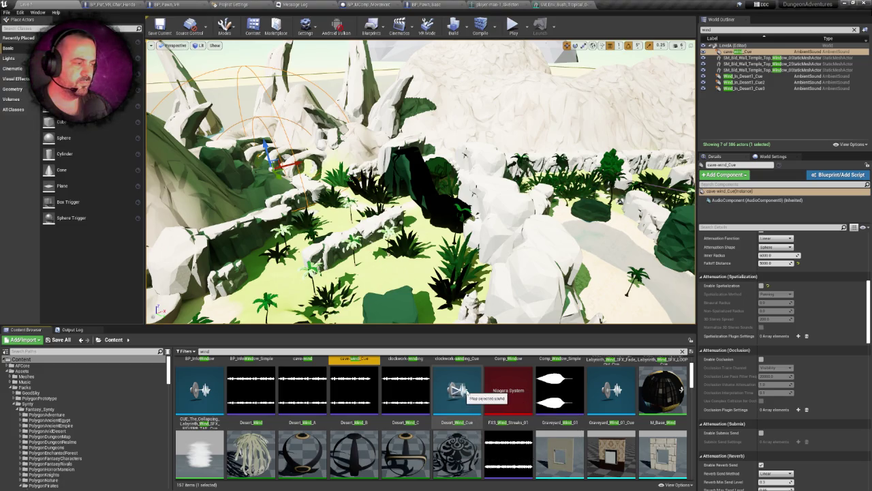
scroll(456, 390, down, 8)
scroll(571, 379, down, 5)
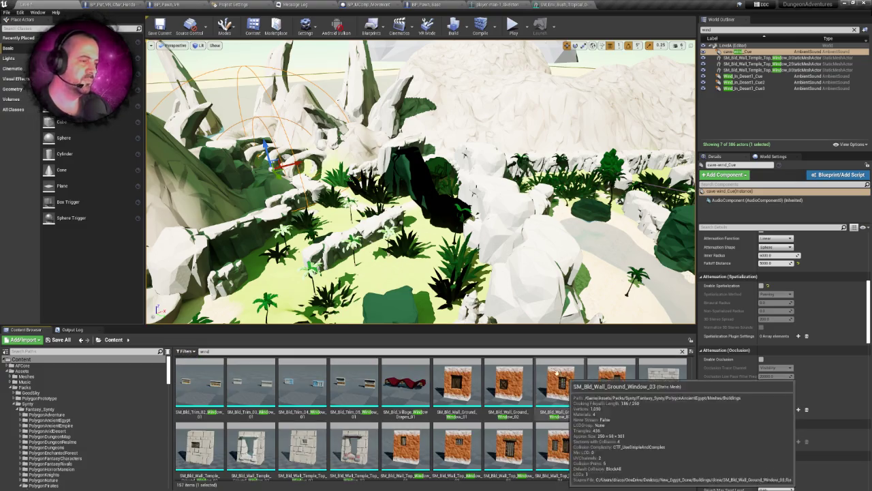
mouse_move(421, 204)
mouse_down()
mouse_move(409, 156)
mouse_move(344, 166)
mouse_move(327, 196)
mouse_up()
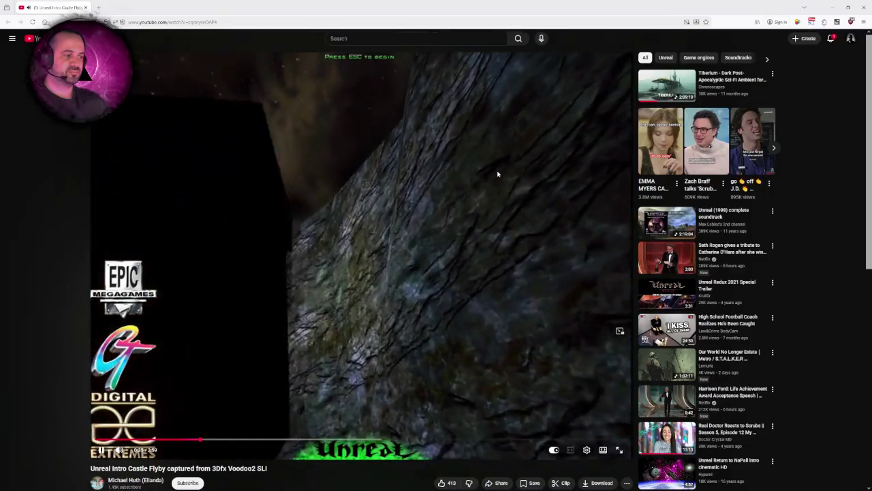
- Watch the castle flyby video full screen, then pause it
key(f)
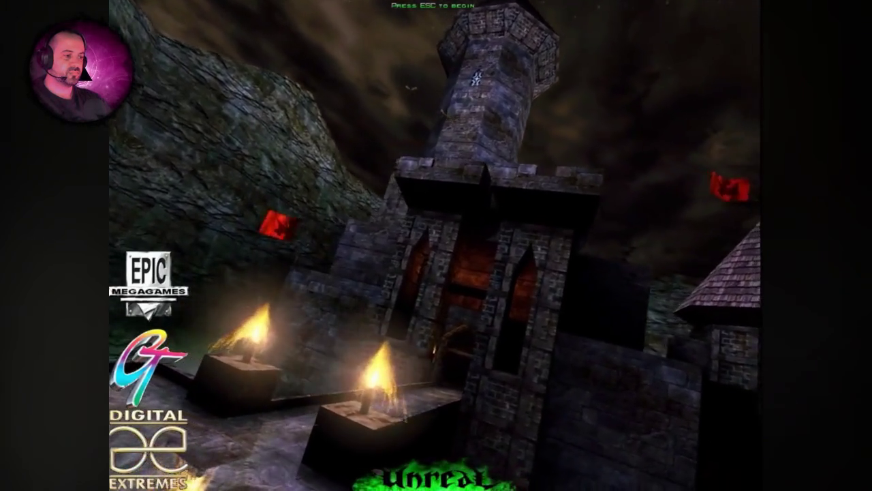
mouse_move(443, 281)
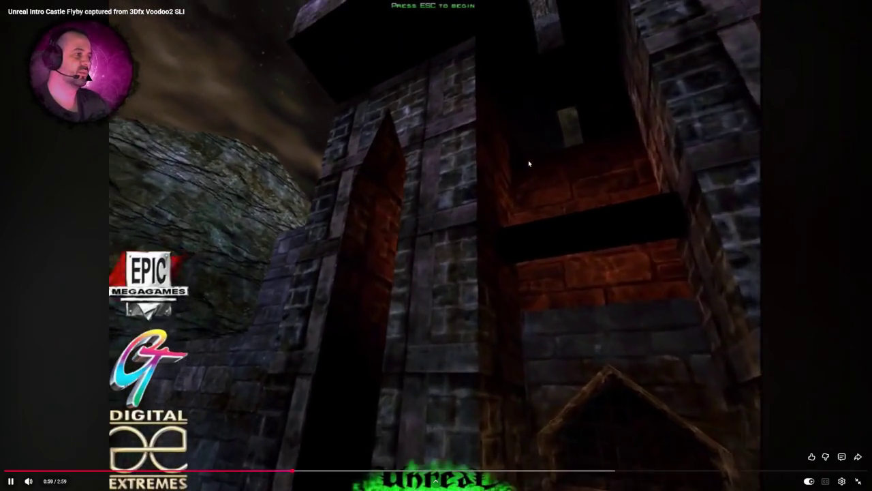
click(825, 24)
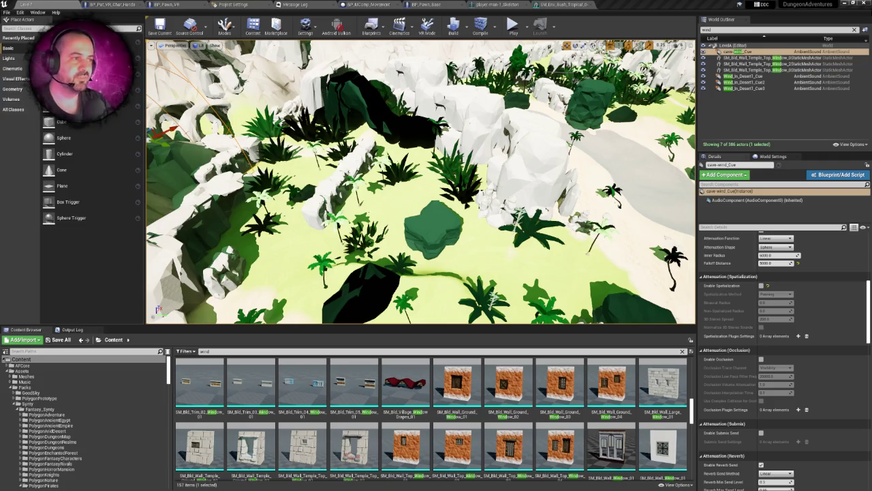
- Frame the cave_wind_Cue actor and fly the view forward through the rock arch
mouse_move(421, 180)
mouse_down()
mouse_move(421, 225)
mouse_move(421, 48)
mouse_up()
key(f)
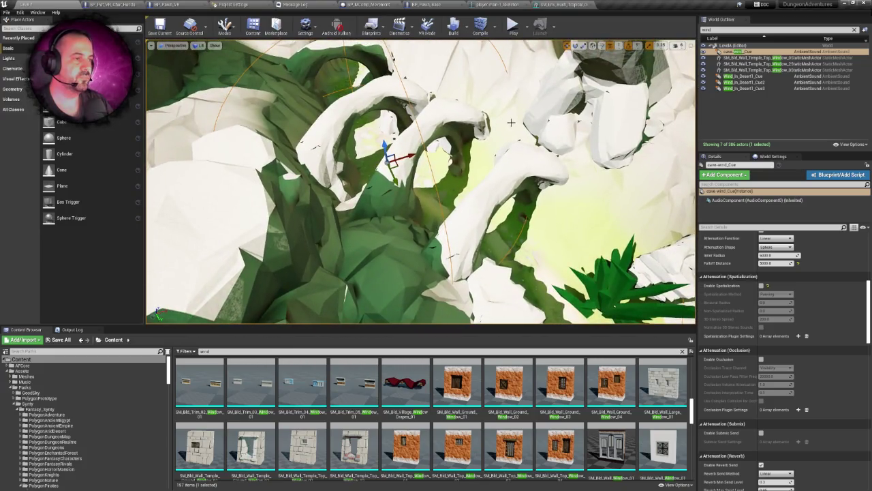
drag(473, 135, 464, 149)
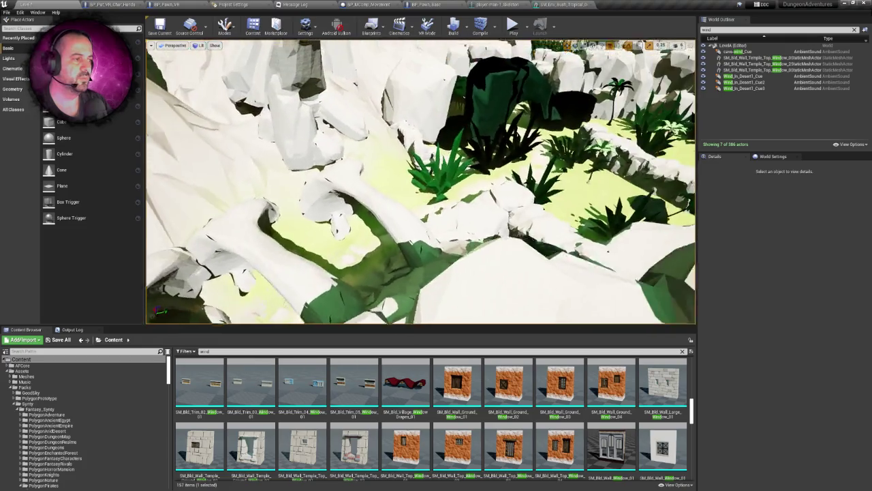
key(w)
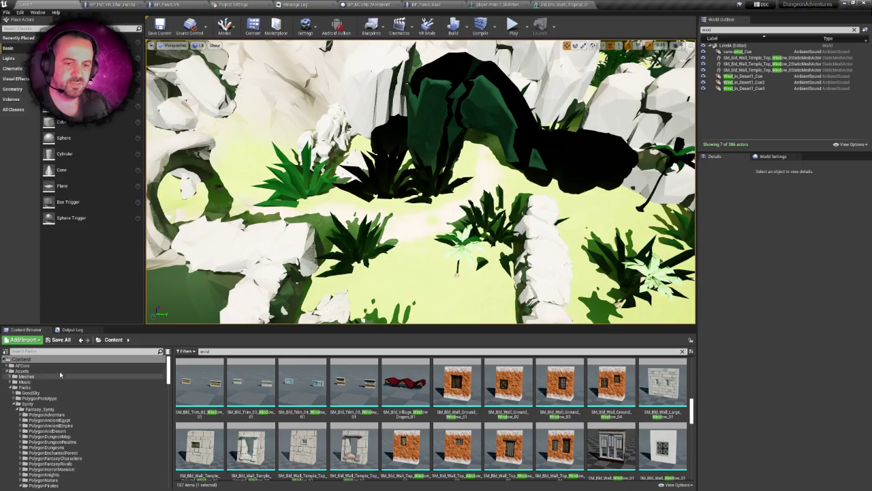
click(204, 351)
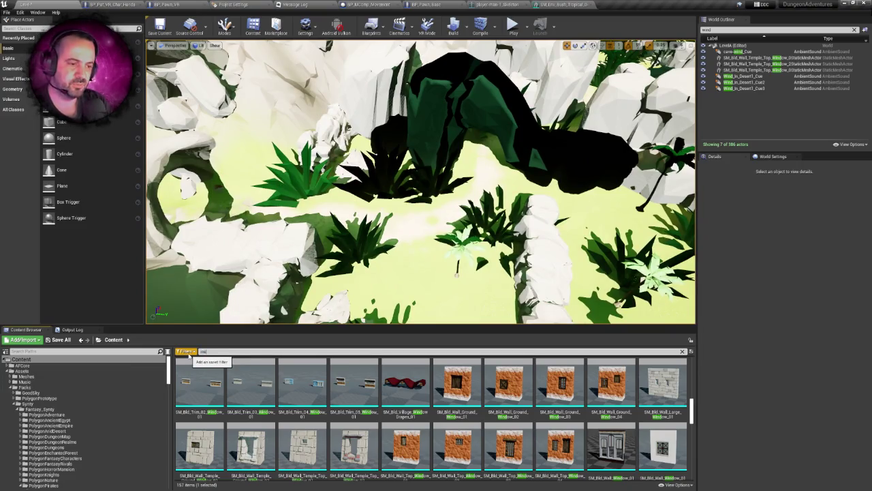
- Search assets for 'insect' and preview Insect_1_3_Cue, Insect_2_3_Cue and Insect_3_2_Cue
text(insec)
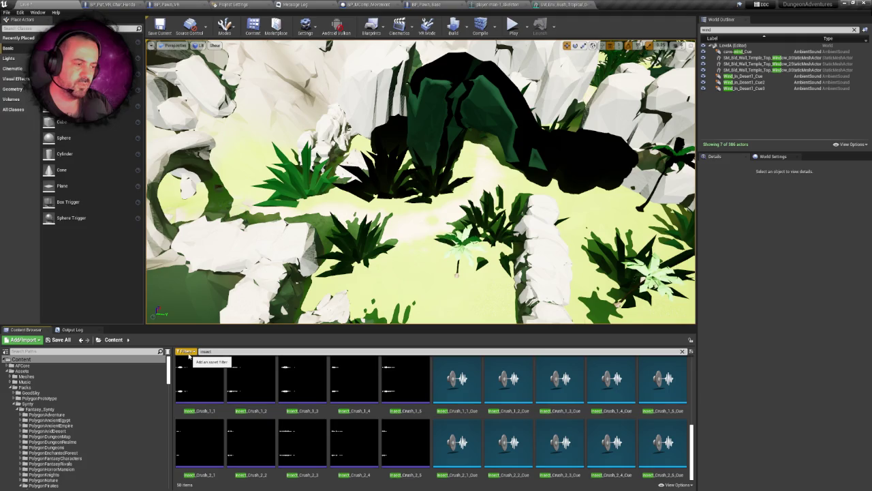
text(t)
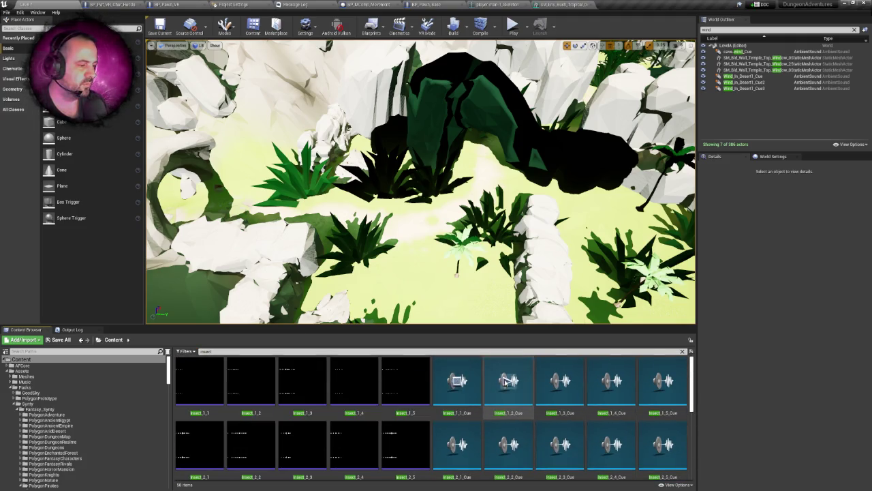
click(559, 380)
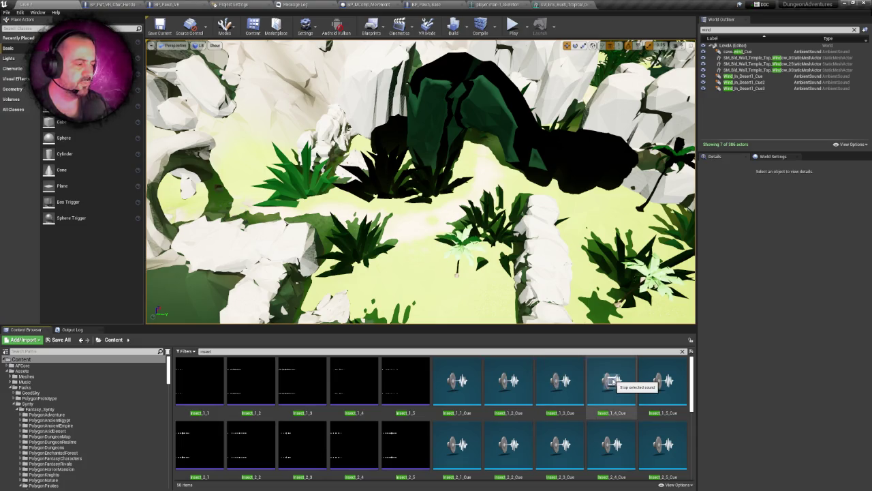
scroll(612, 379, down, 1)
click(560, 401)
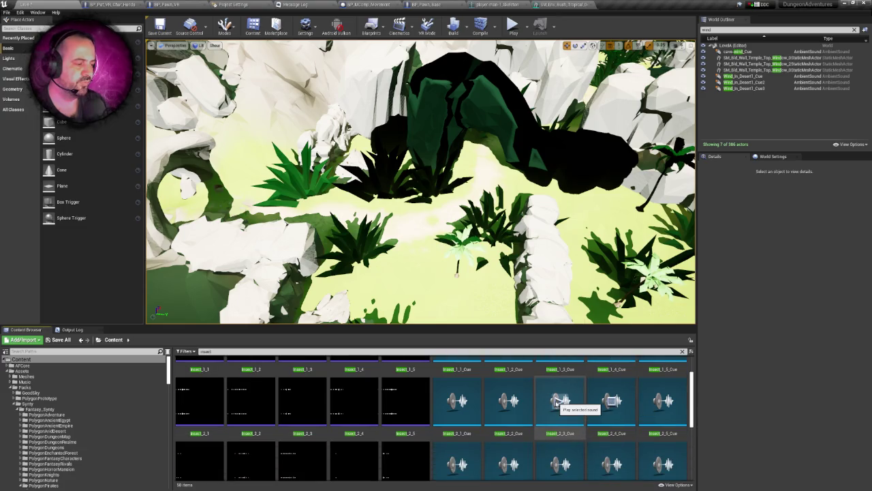
scroll(471, 416, down, 1)
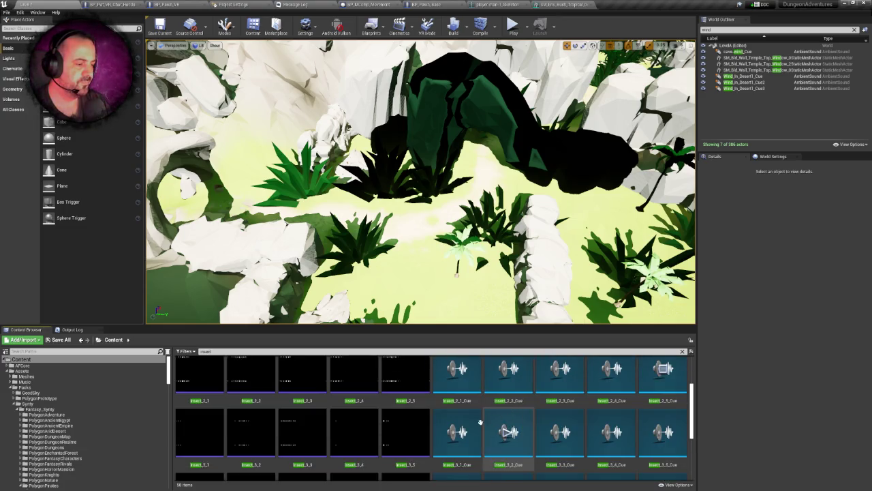
click(508, 433)
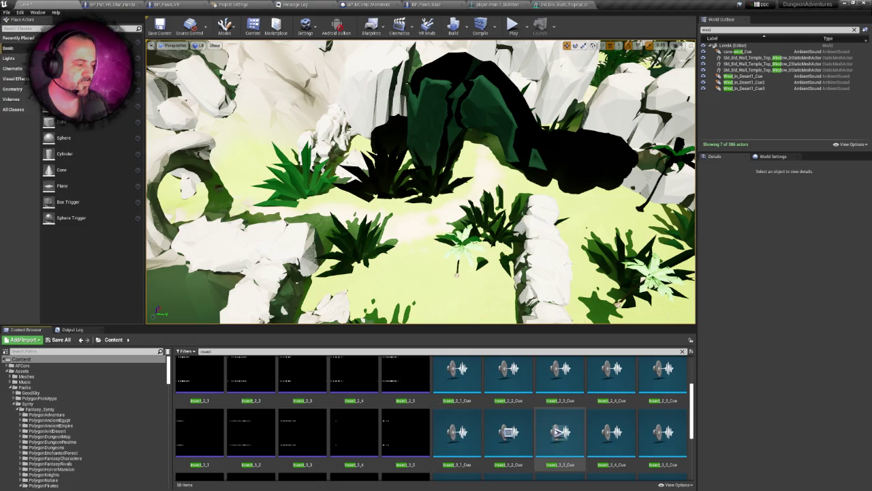
scroll(576, 418, up, 2)
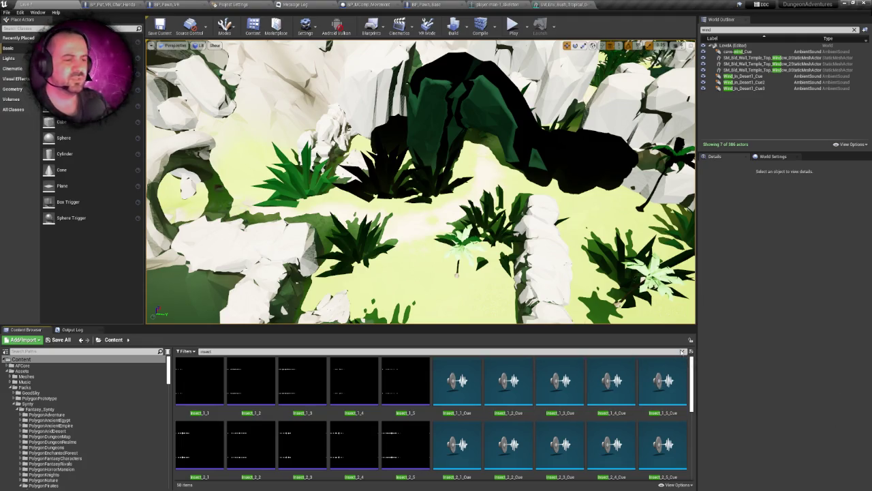
- Search for swamp assets and preview the swamp-bird_Cue sound
double_click(203, 352)
text(saw)
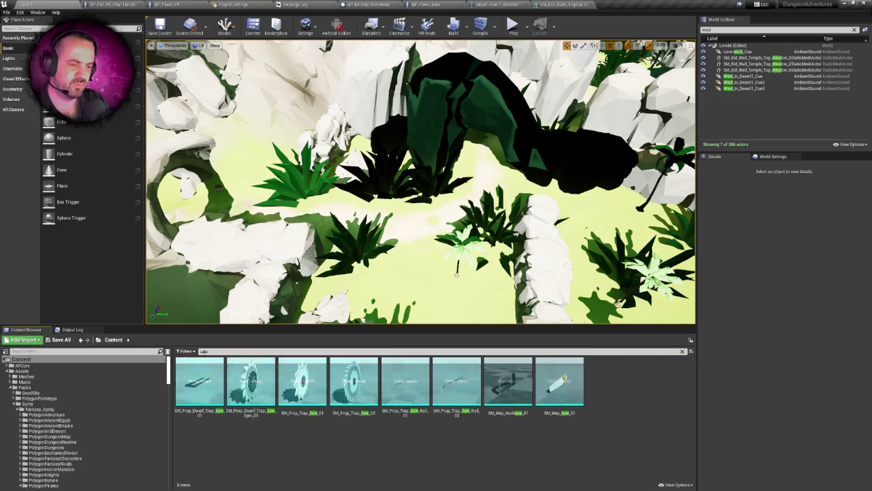
text(mi)
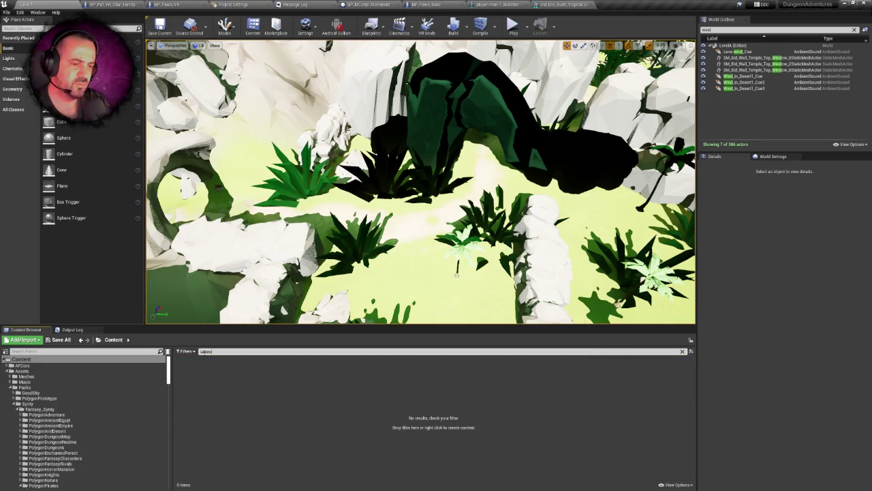
text(swamp)
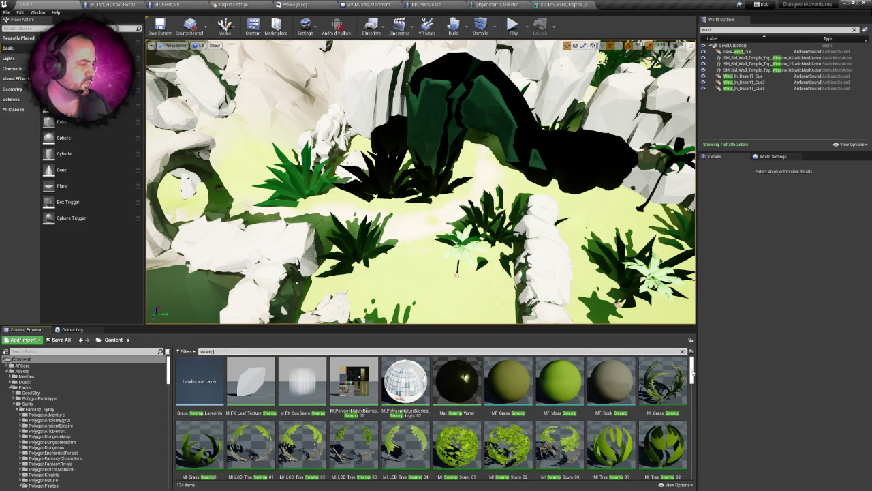
scroll(693, 386, down, 3)
drag(692, 386, 697, 445)
scroll(697, 445, up, 2)
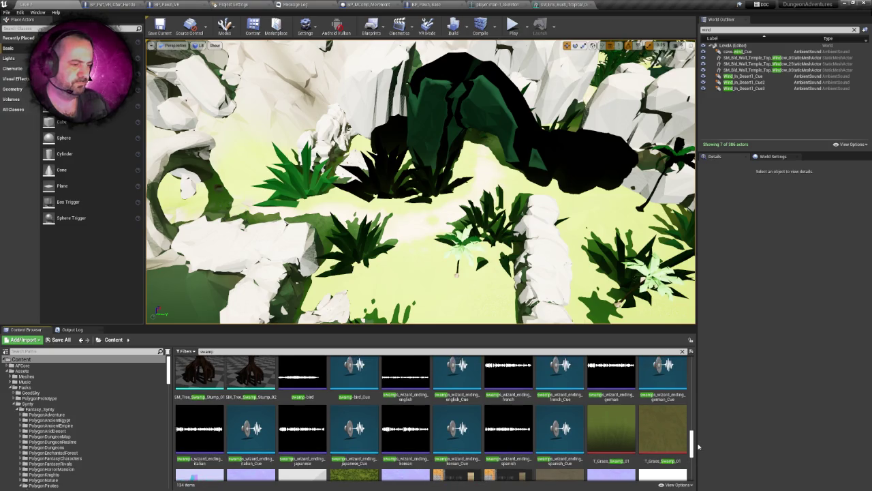
click(355, 380)
mouse_move(402, 365)
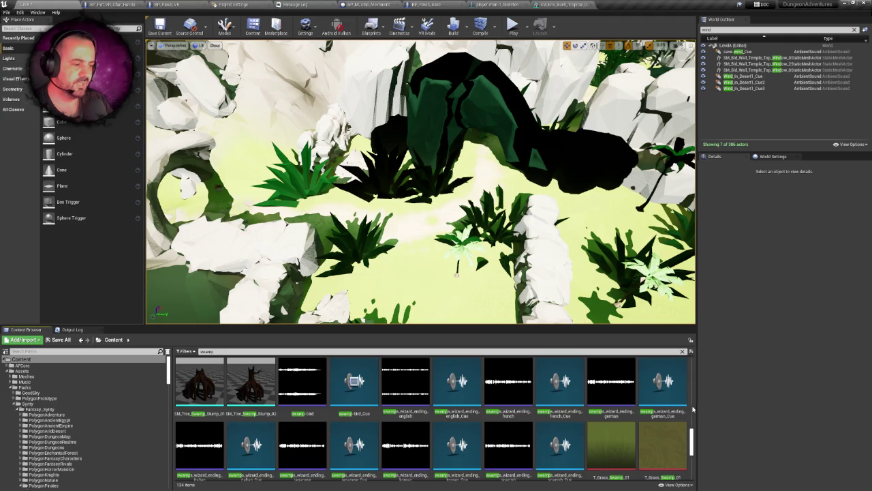
- Browse the swamp results, then change the asset search to 'bug'
scroll(693, 436, down, 1)
mouse_move(693, 436)
mouse_down()
mouse_move(693, 460)
mouse_move(696, 407)
mouse_up()
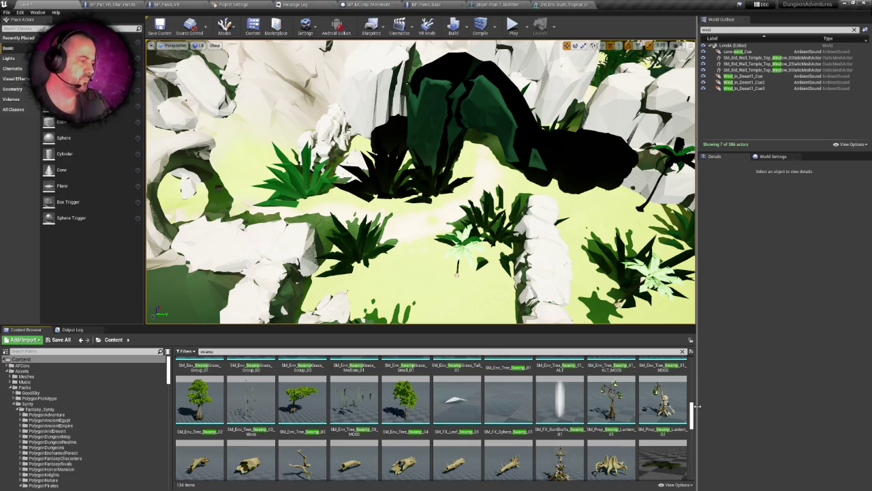
drag(696, 406, 696, 355)
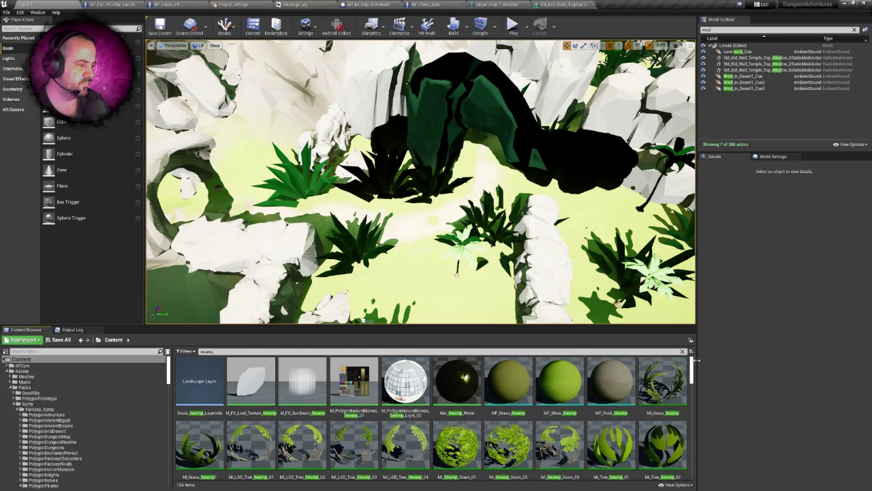
scroll(506, 358, down, 1)
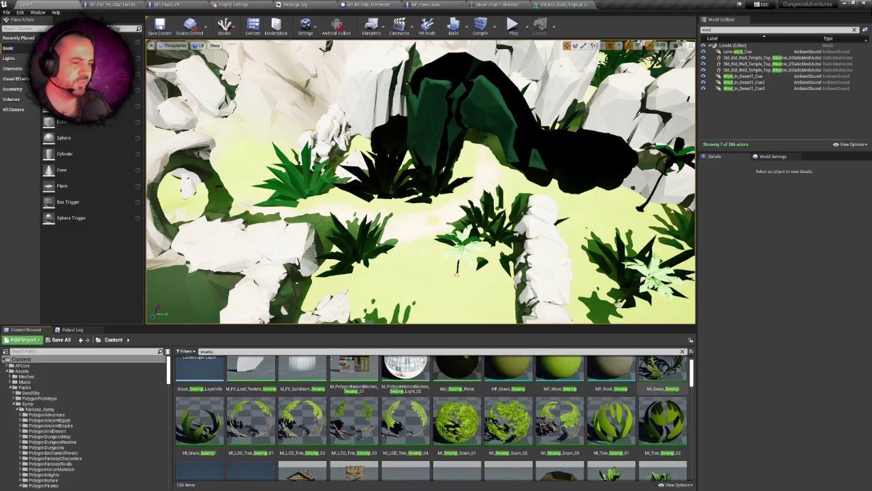
click(207, 351)
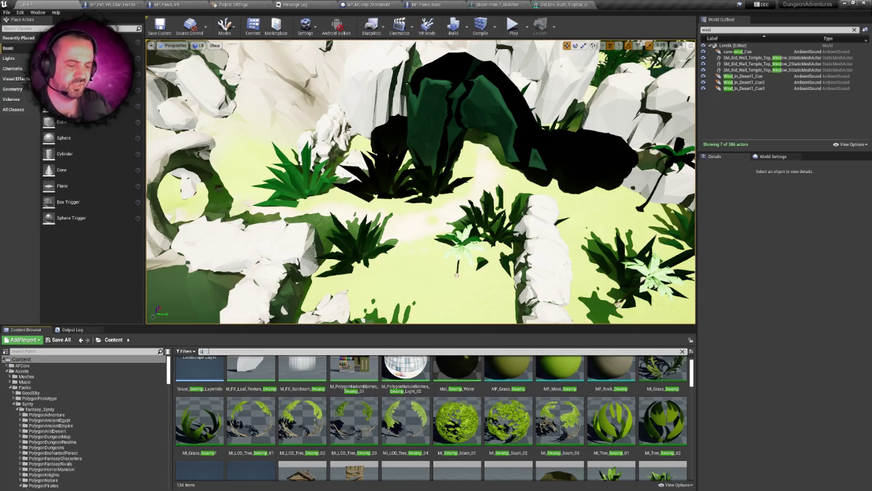
text(bug)
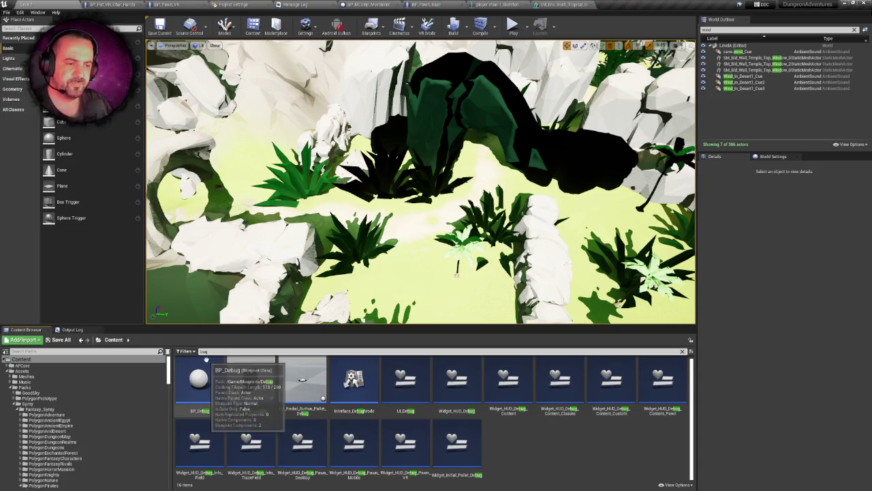
- Change the search to 'jun', preview jungle_Cue, and raise the view over the jungle
double_click(269, 350)
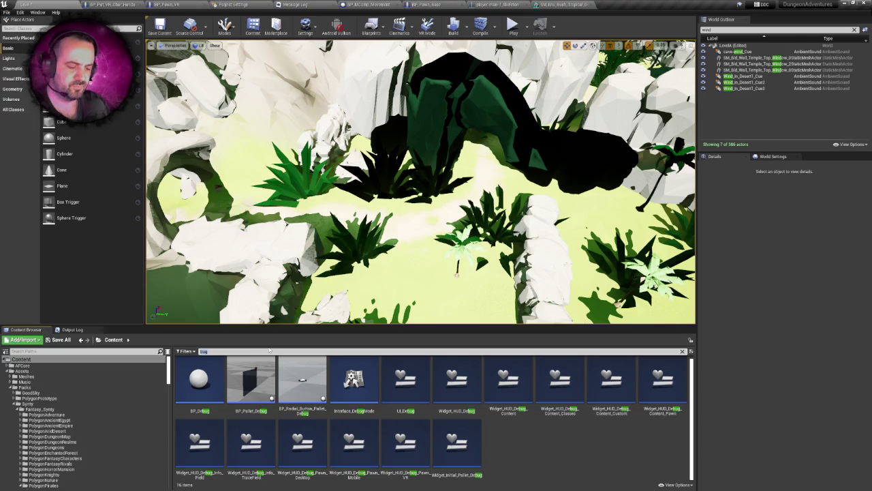
text(uiun)
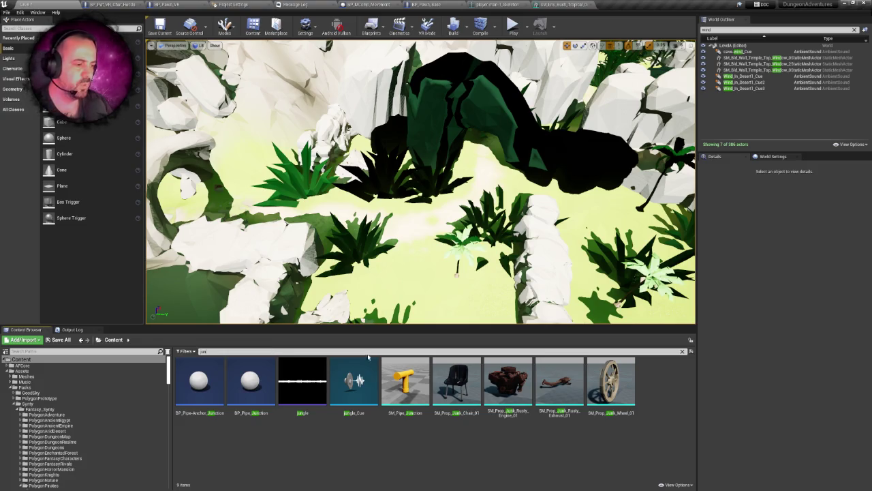
click(355, 383)
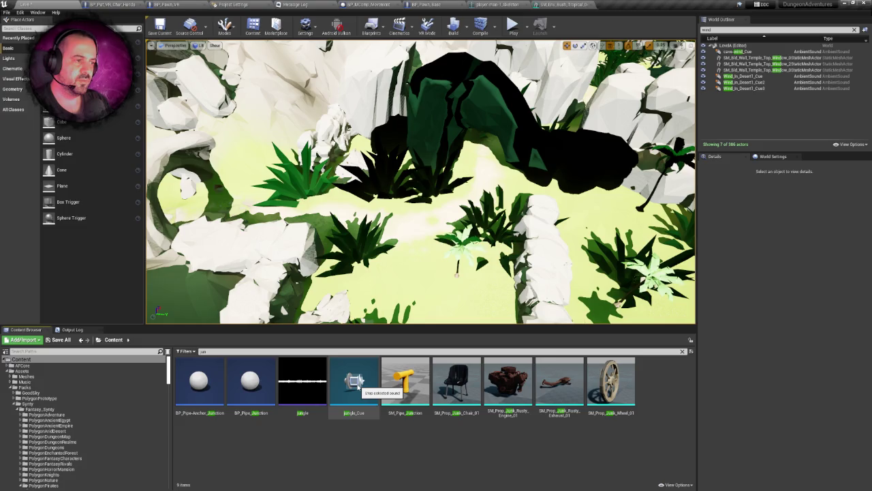
mouse_move(529, 259)
mouse_down()
mouse_move(504, 303)
mouse_move(482, 318)
mouse_up()
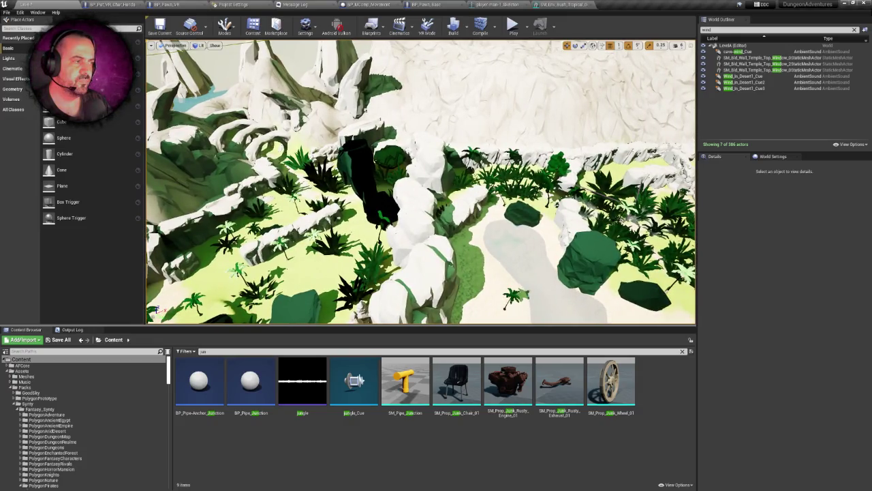
- Fly over the jungle foliage and rocks, replay jungle_Cue, and clear the asset search
drag(482, 318, 455, 323)
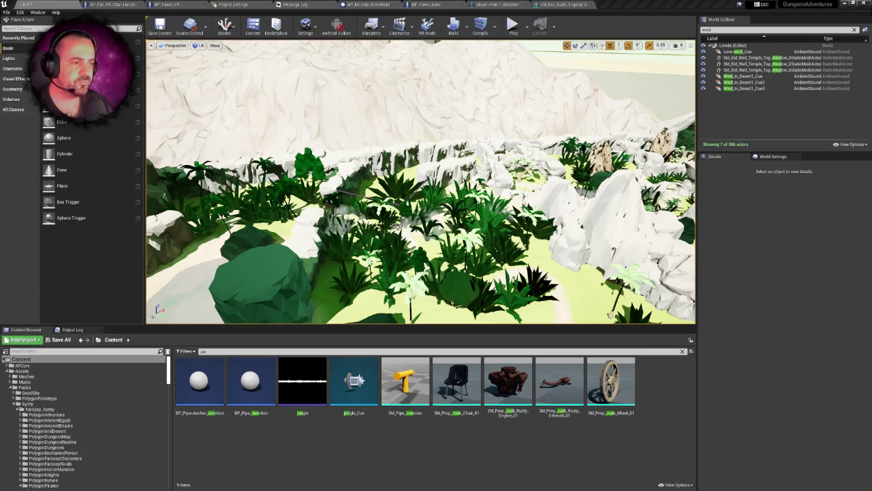
key(w)
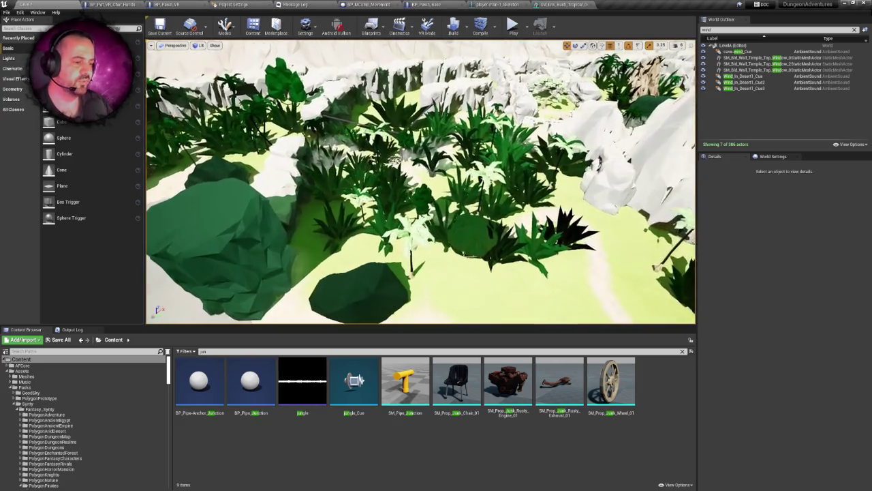
key(s)
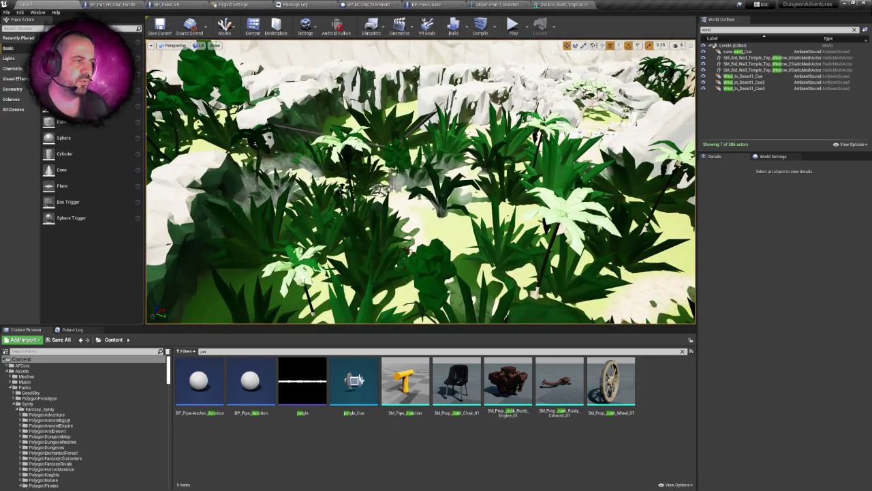
key(a)
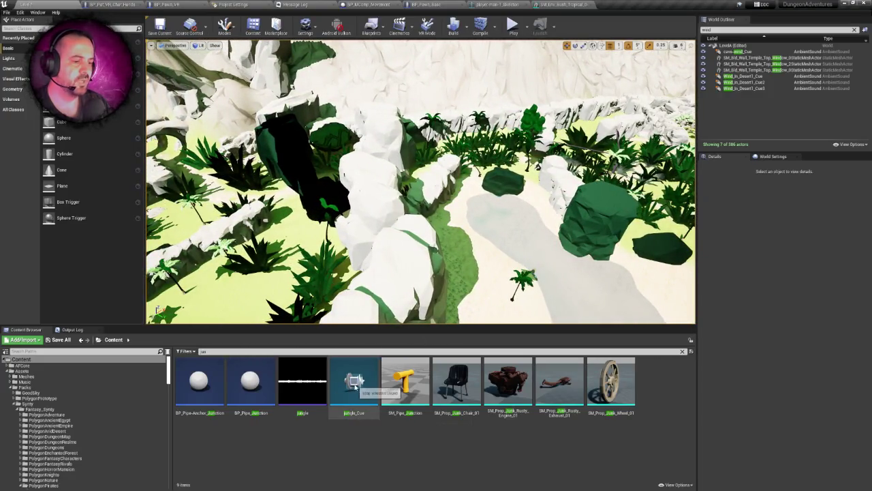
key(s)
key(a)
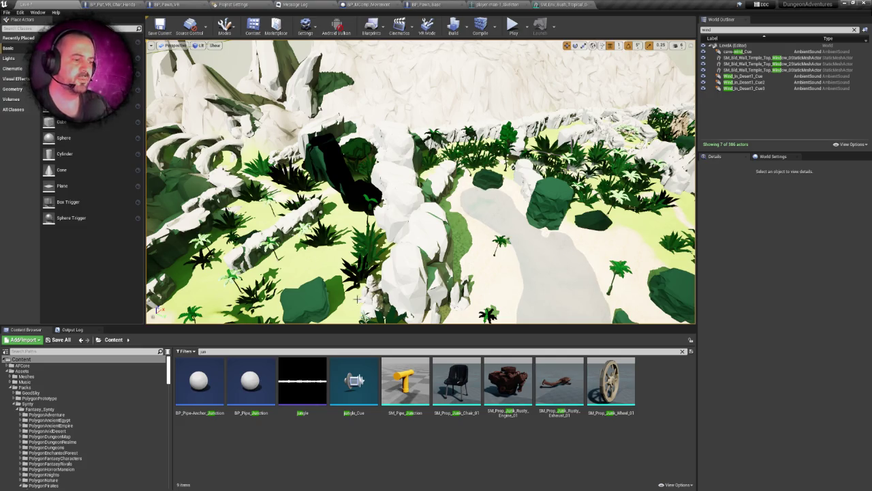
click(354, 381)
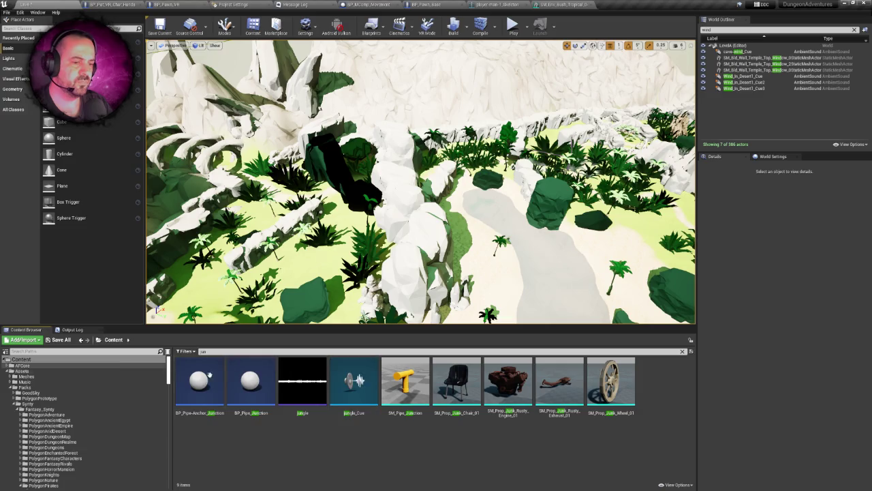
click(682, 352)
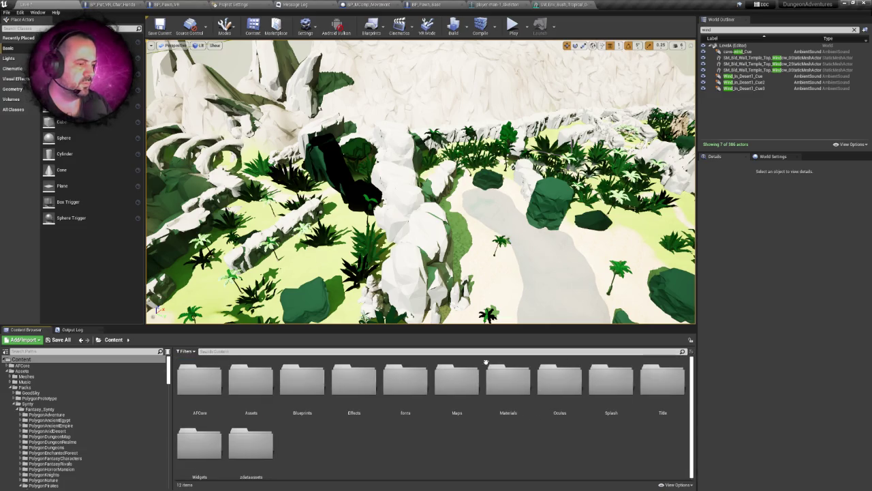
- Search assets for 'wind' and select all three Wind_In_Desert1_Cue ambient sounds
click(203, 351)
text(wind)
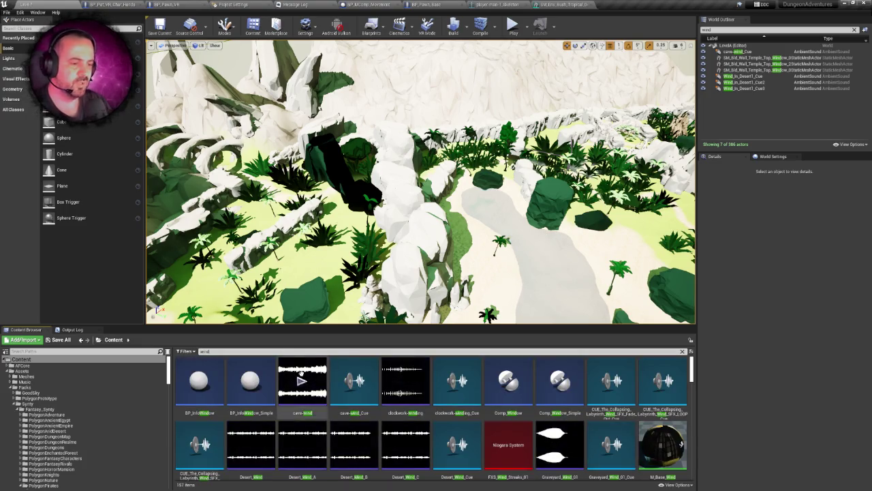
scroll(681, 388, down, 3)
scroll(522, 258, down, 3)
click(739, 76)
shift+click(740, 88)
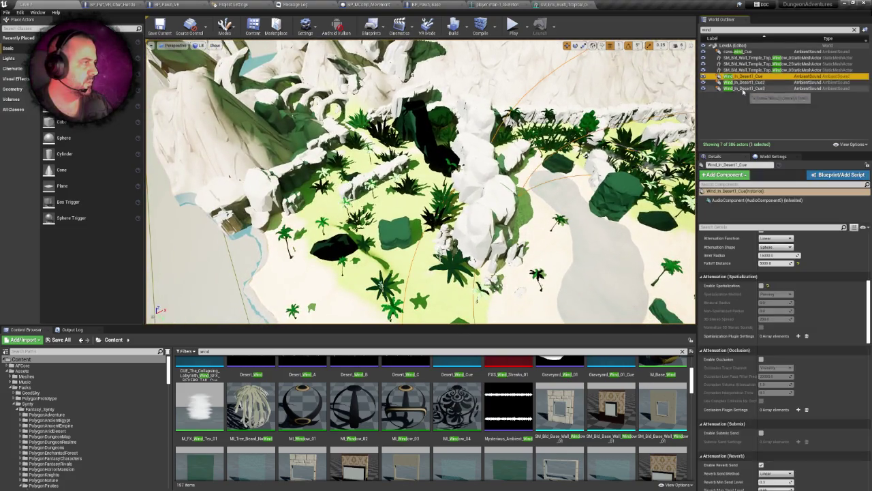
- Change the Volume Multiplier of the three desert wind sounds and save the level
scroll(808, 232, up, 10)
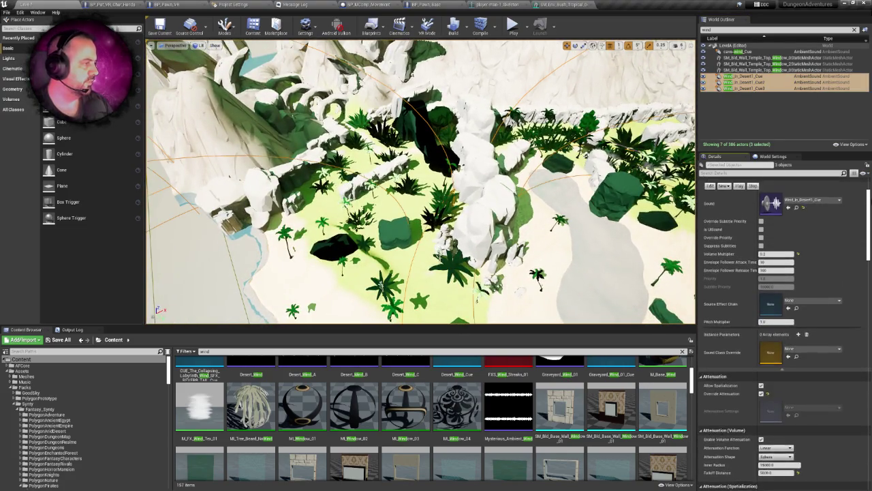
mouse_move(606, 220)
mouse_down()
mouse_move(565, 231)
mouse_move(654, 246)
mouse_up()
click(775, 262)
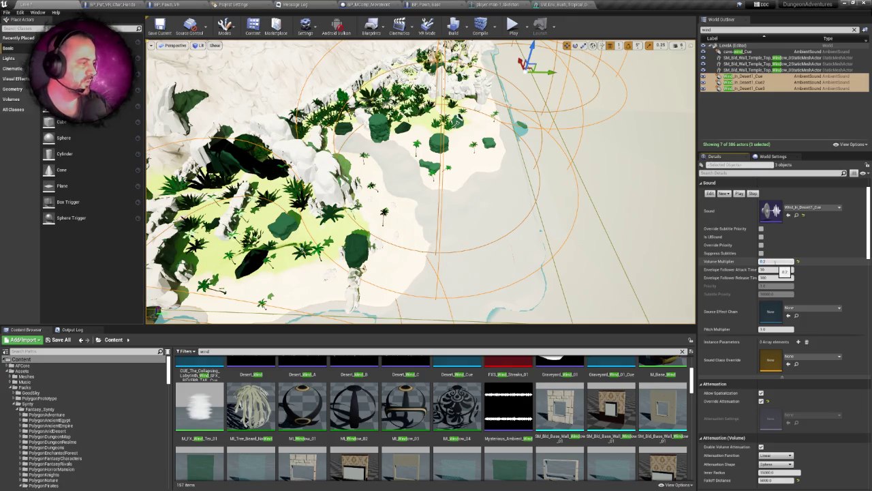
key(ctrl+s)
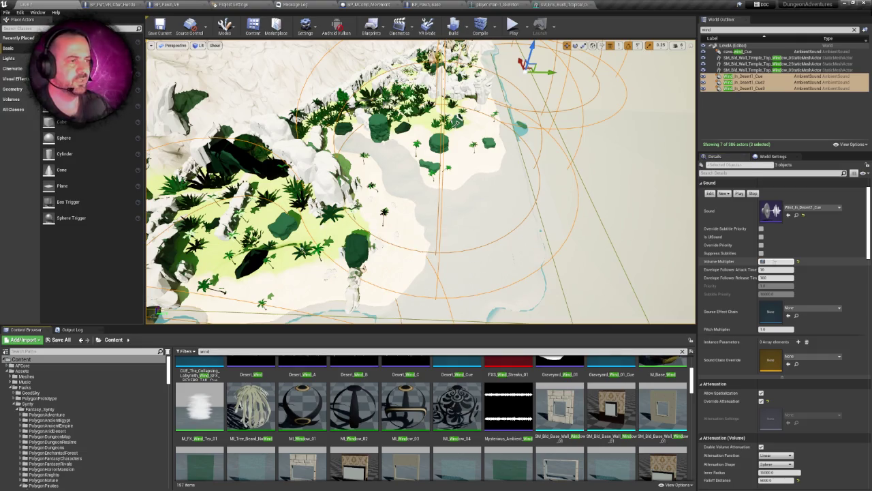
- Select the Desert_Wind_Cue asset, then search the Content Browser for 'tree'
drag(386, 177, 376, 178)
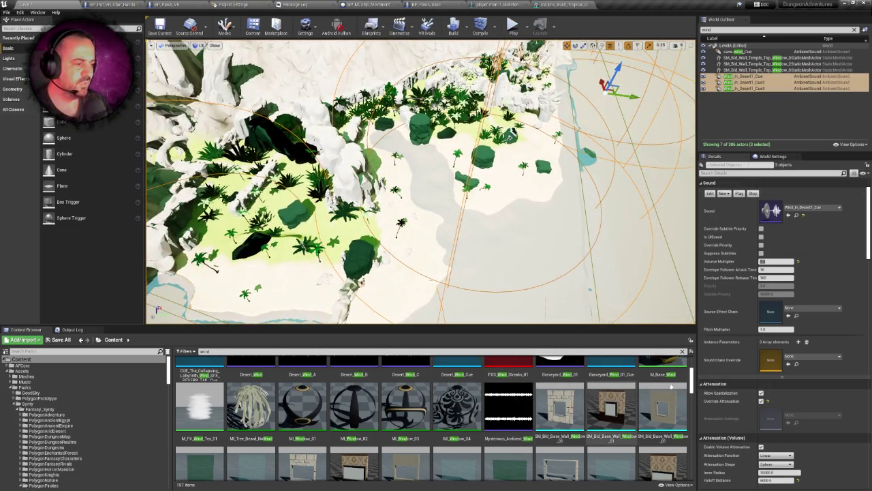
scroll(694, 370, up, 3)
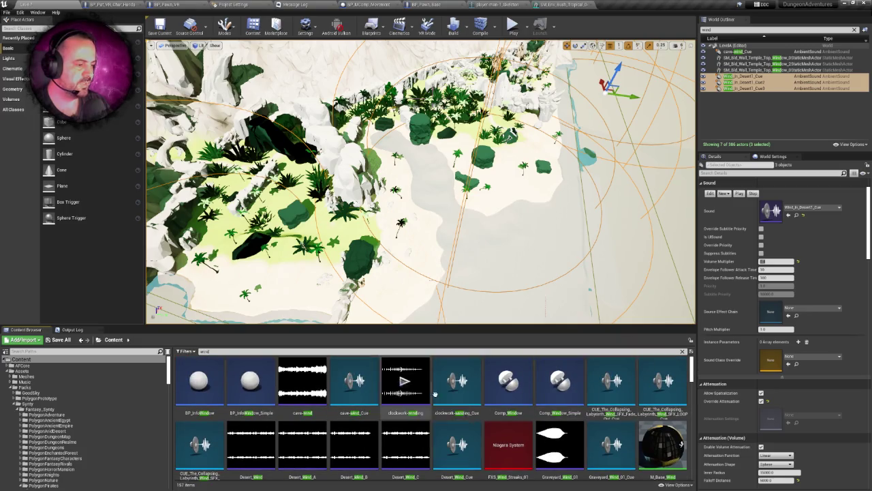
scroll(613, 387, down, 2)
scroll(469, 374, down, 3)
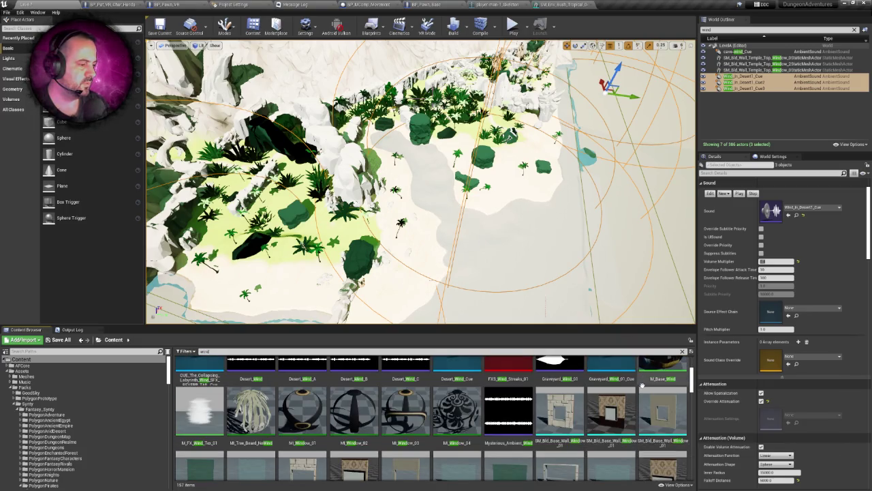
click(469, 374)
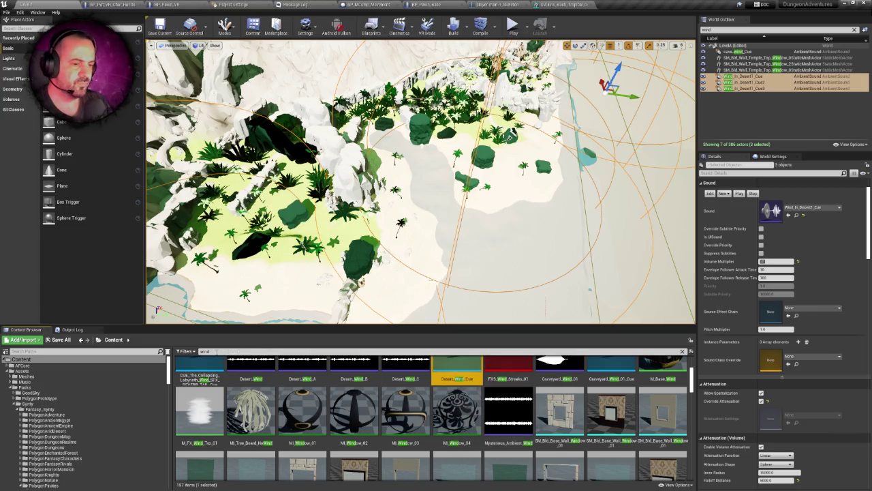
scroll(443, 378, down, 1)
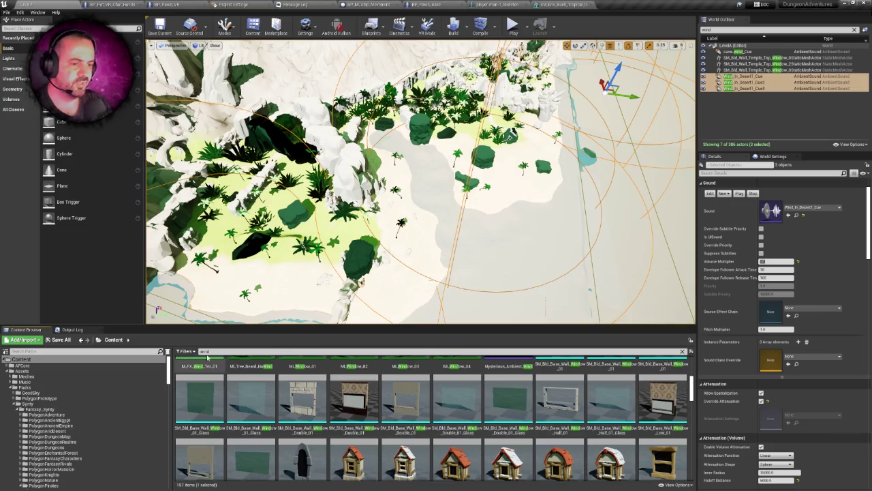
text(tree)
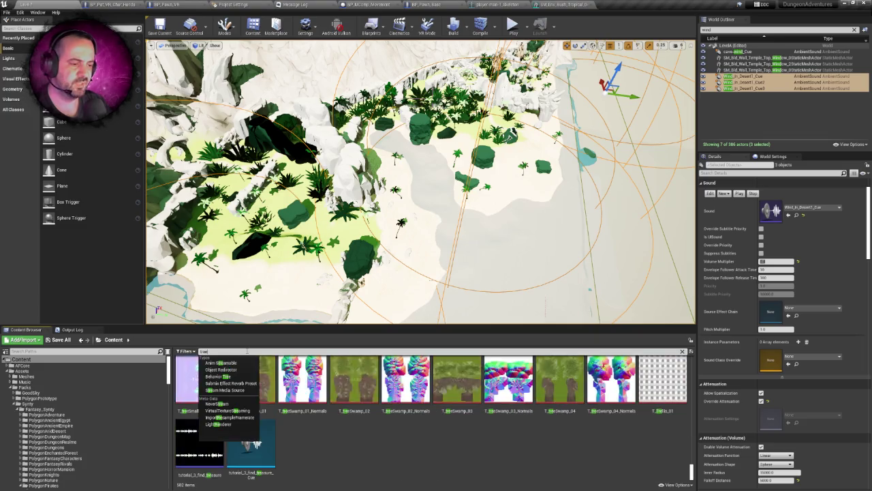
- Replace the 'tree' search with 'wind' and scroll down to the Wind_In_* assets
drag(691, 470, 695, 378)
scroll(695, 363, up, 1)
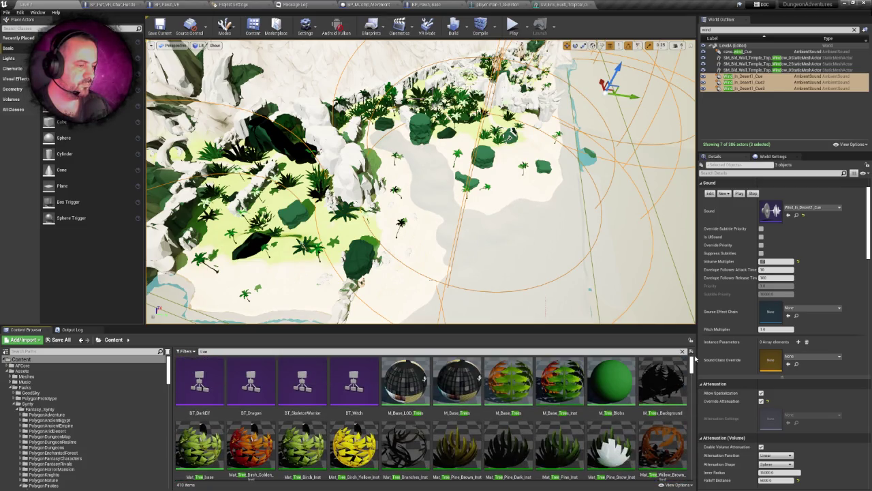
double_click(215, 352)
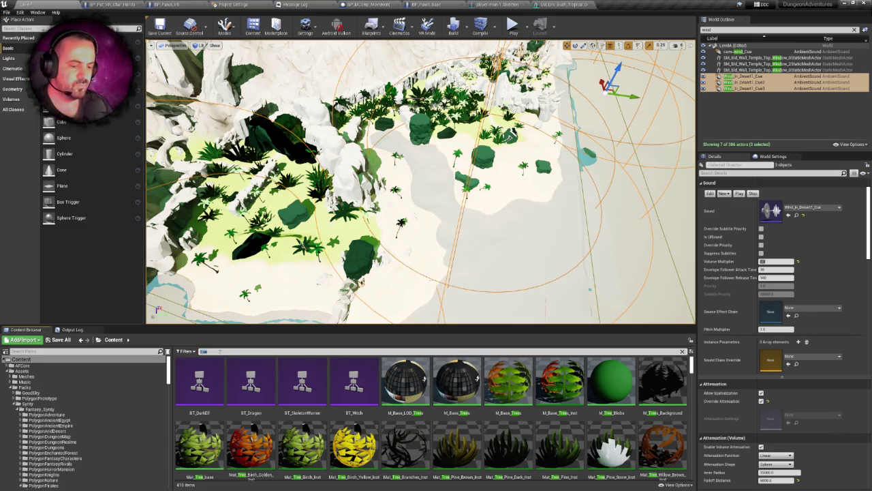
text(wind)
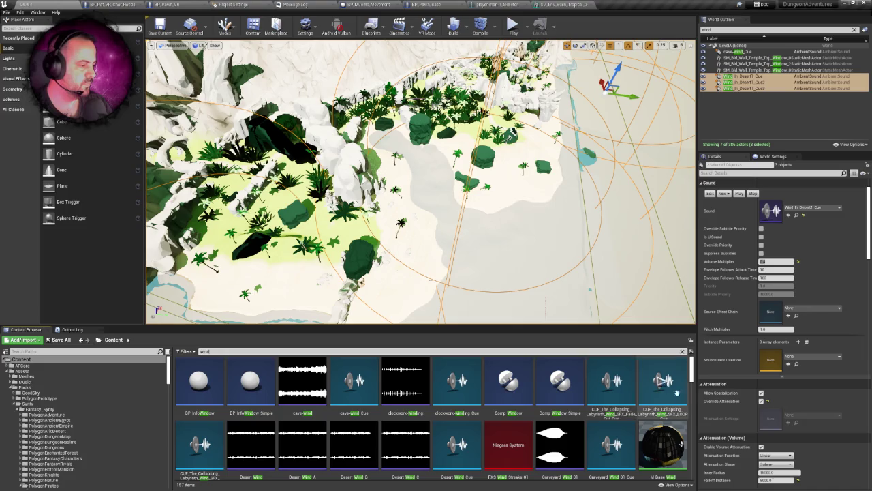
drag(692, 375, 695, 473)
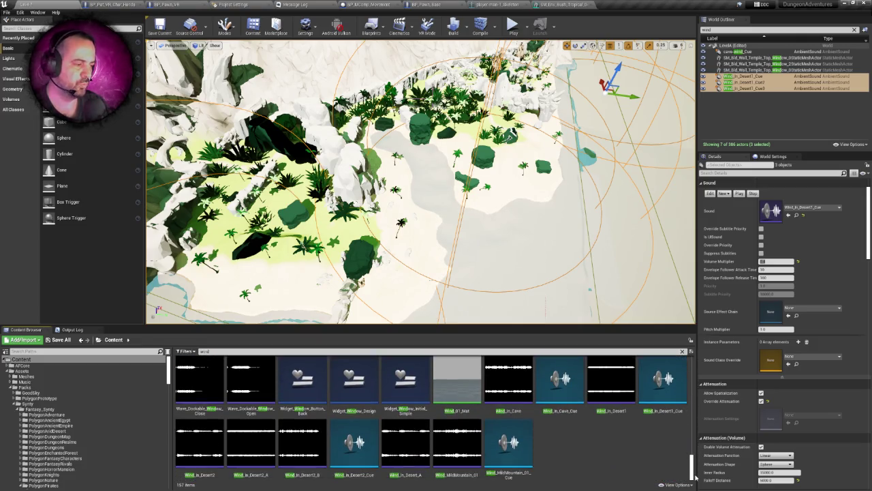
mouse_move(389, 219)
mouse_down()
mouse_move(409, 204)
mouse_move(382, 176)
mouse_up()
- Preview the Wind_In_Cave_Cue and Wind_In_Desert2_Cue sounds from the Content Browser
drag(565, 200, 565, 180)
click(558, 378)
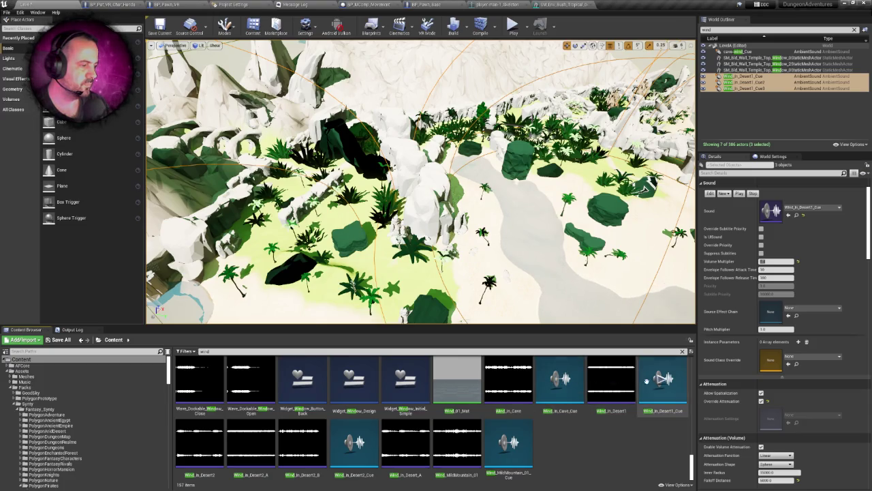
click(351, 443)
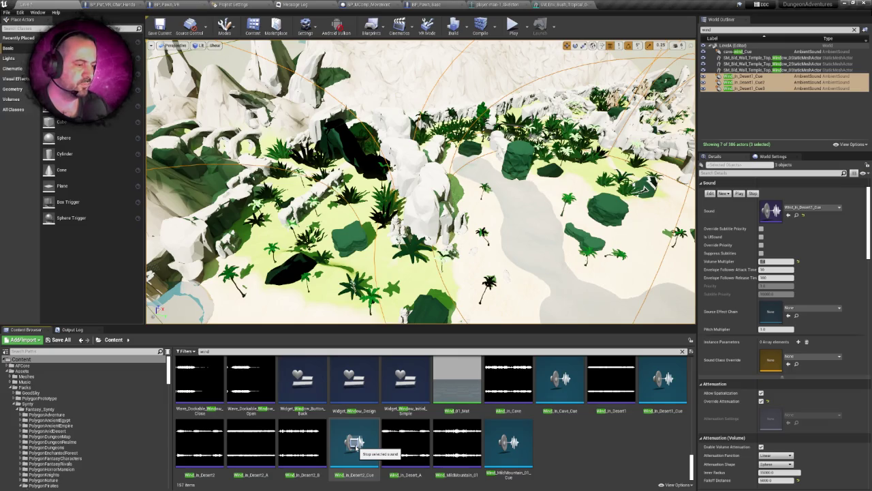
scroll(695, 452, up, 3)
mouse_move(695, 452)
mouse_down()
mouse_move(695, 475)
mouse_move(699, 371)
mouse_move(689, 379)
mouse_up()
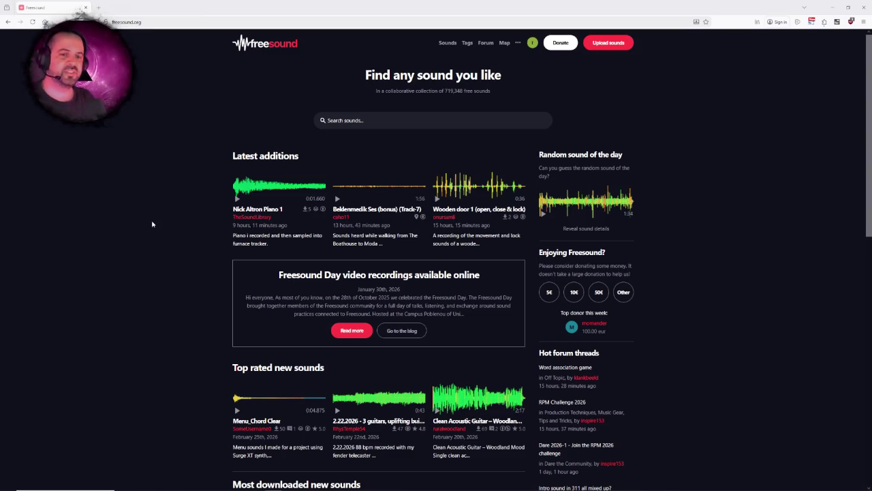
- Run a Freesound search for 'light wind'
mouse_move(411, 161)
right_click(214, 115)
key(Escape)
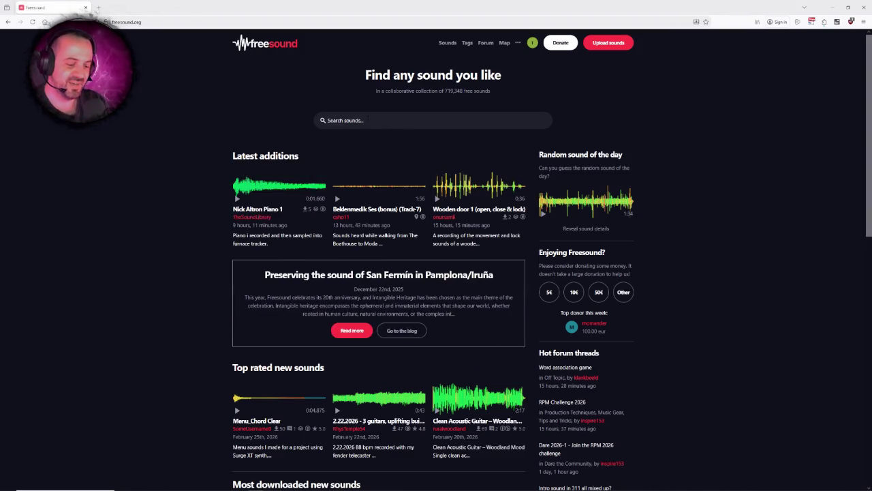
text(c)
text(light wind)
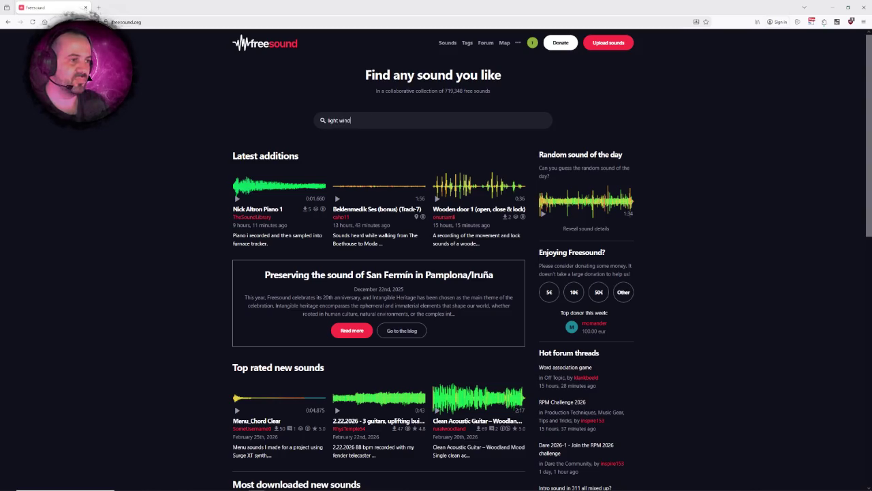
key(Return)
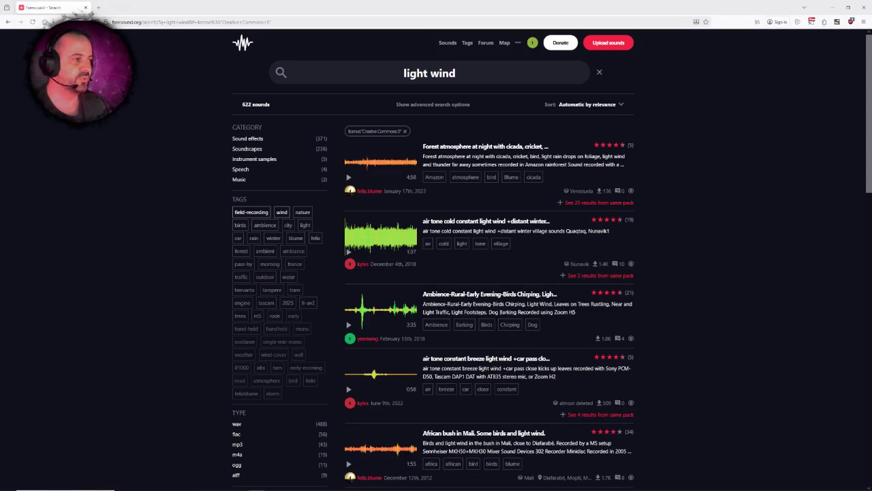
scroll(382, 204, down, 2)
- Play, skip through and pause the forest atmosphere result's preview
click(351, 107)
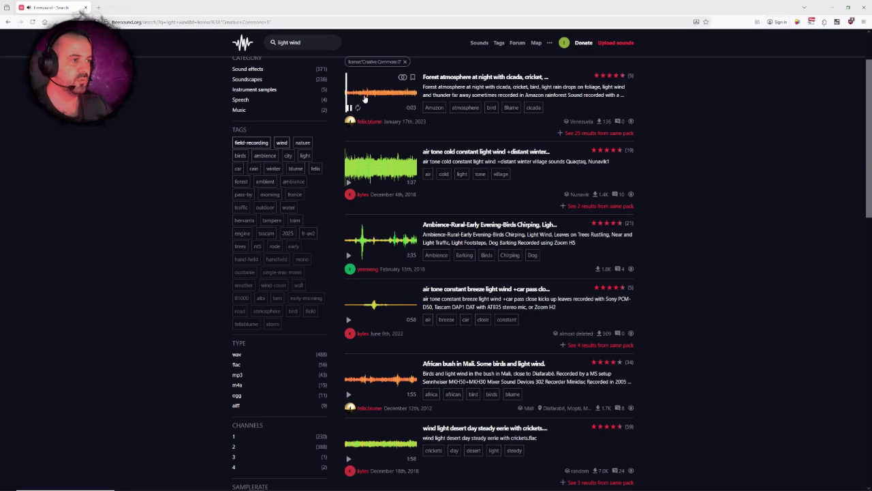
click(365, 99)
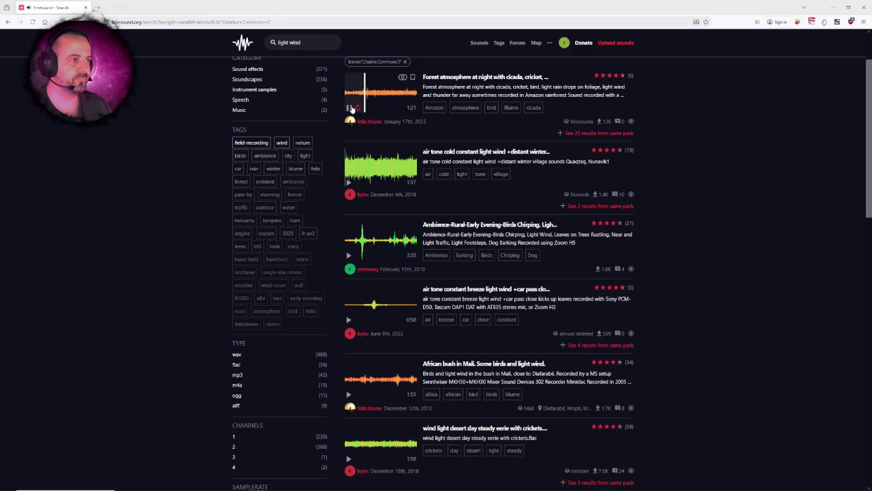
click(350, 108)
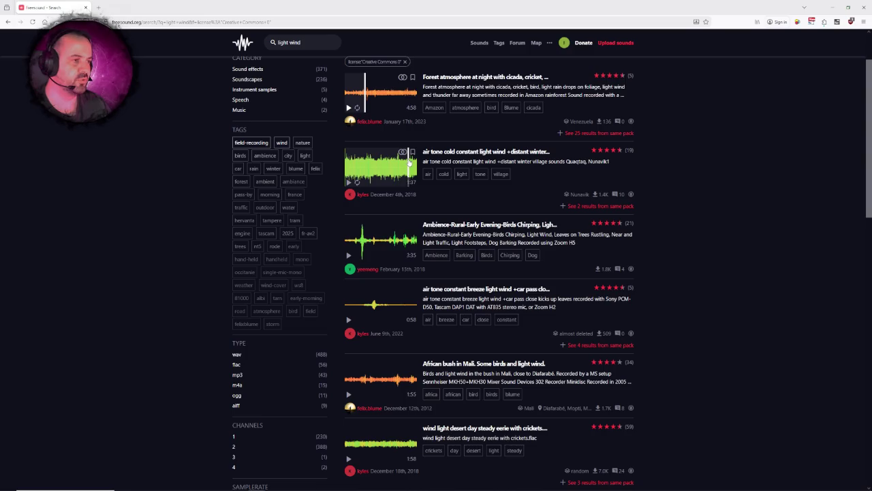
scroll(410, 161, up, 2)
click(349, 176)
click(382, 169)
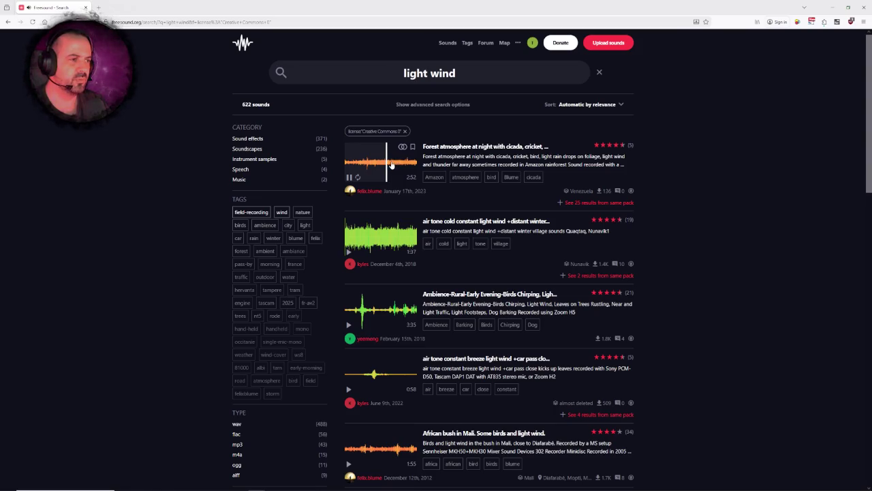
click(352, 177)
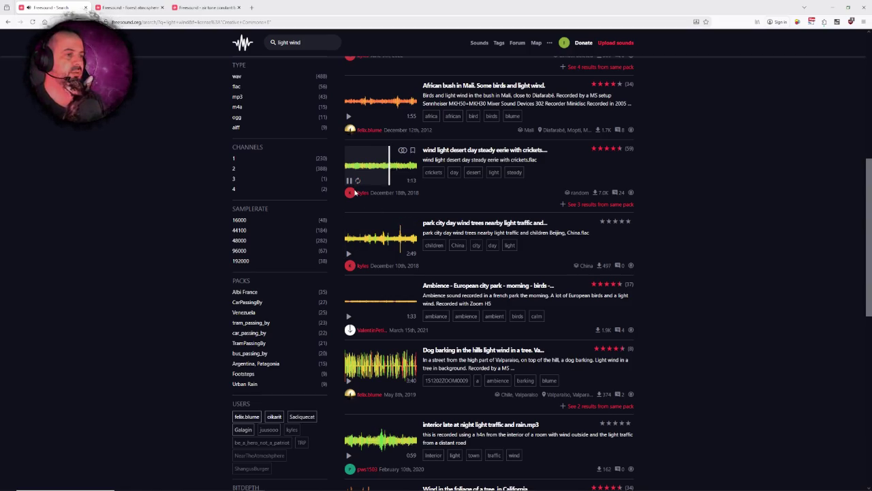
click(350, 182)
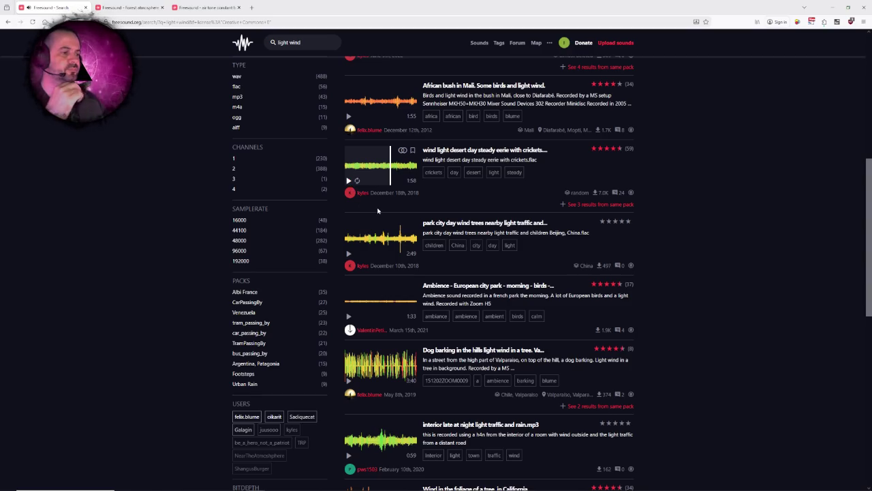
scroll(415, 273, down, 2)
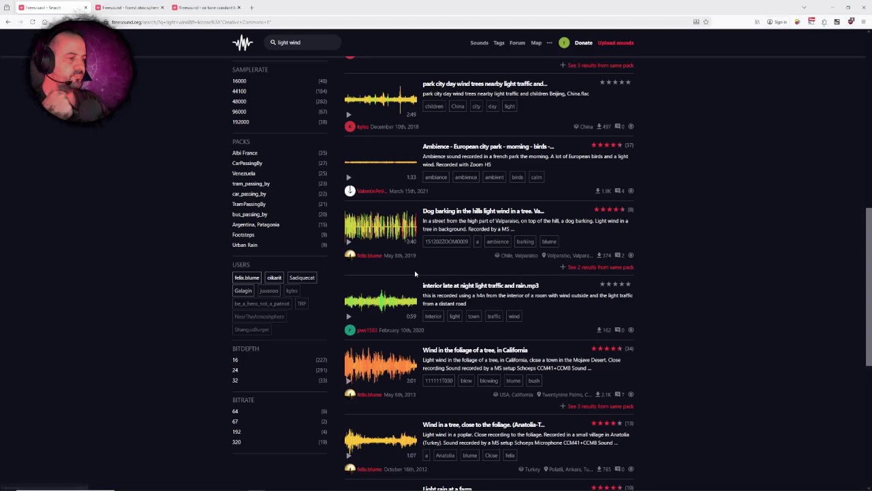
scroll(415, 273, down, 1)
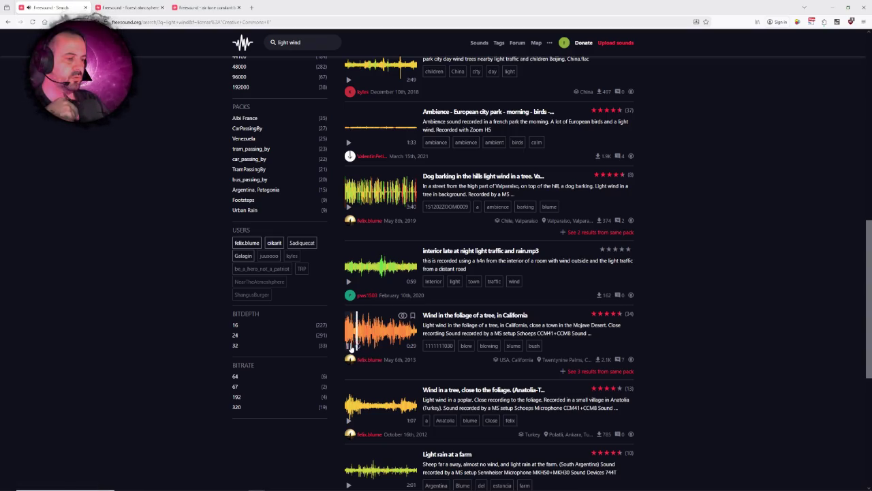
scroll(351, 346, down, 2)
click(354, 353)
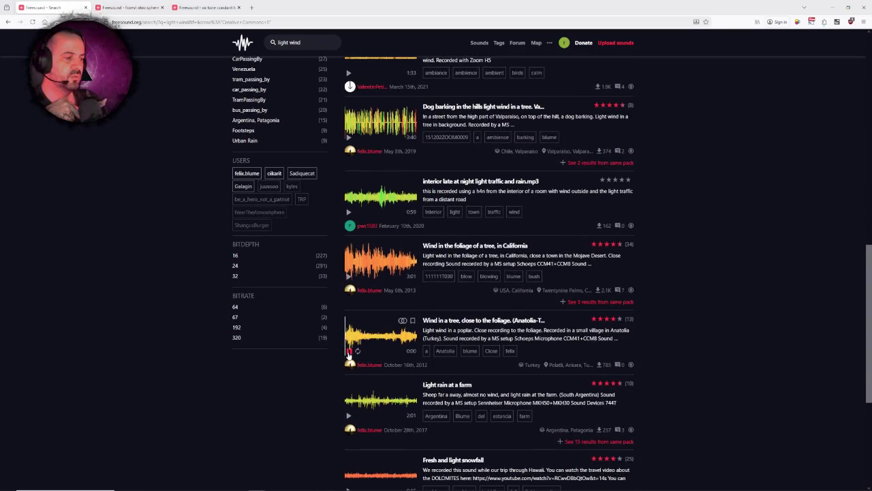
click(369, 337)
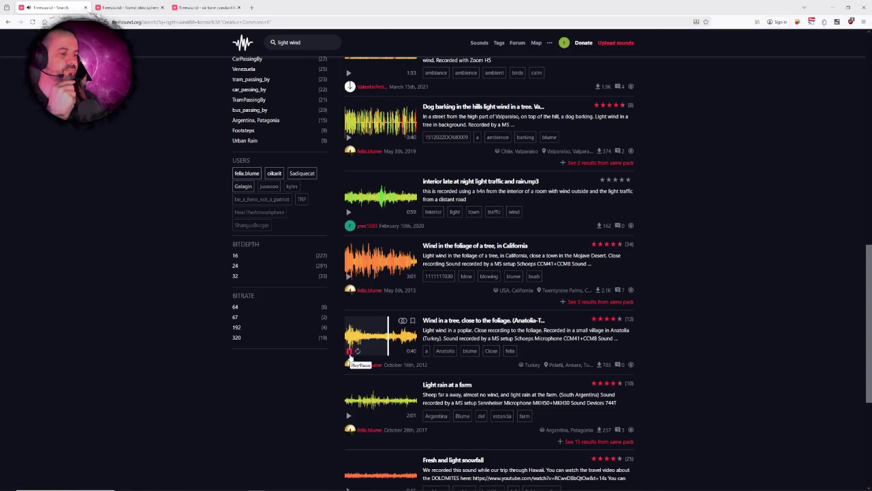
scroll(350, 356, down, 2)
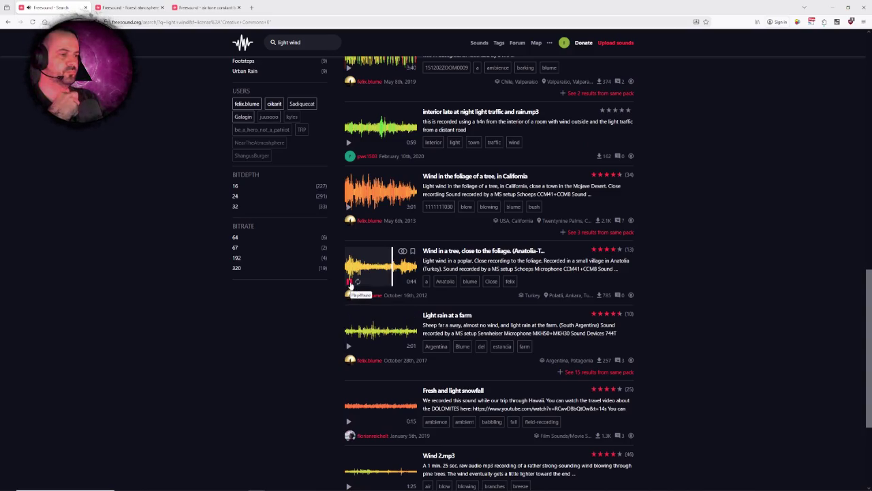
click(350, 282)
scroll(368, 283, down, 2)
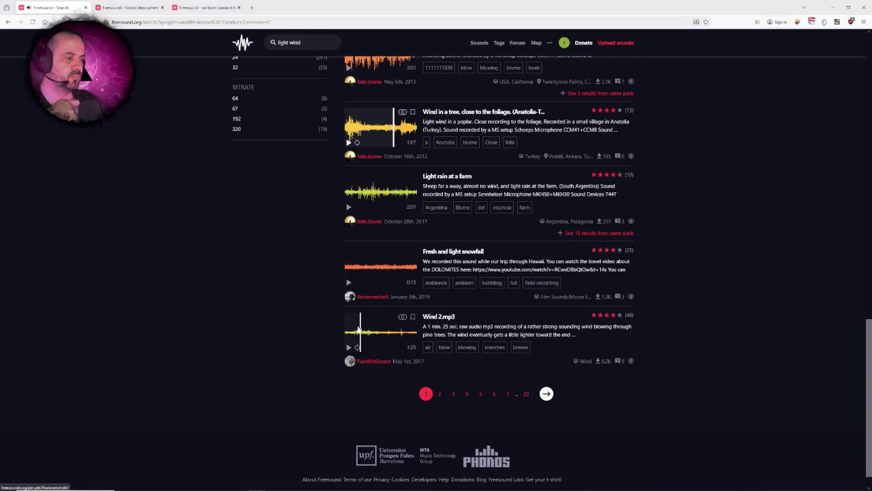
click(350, 347)
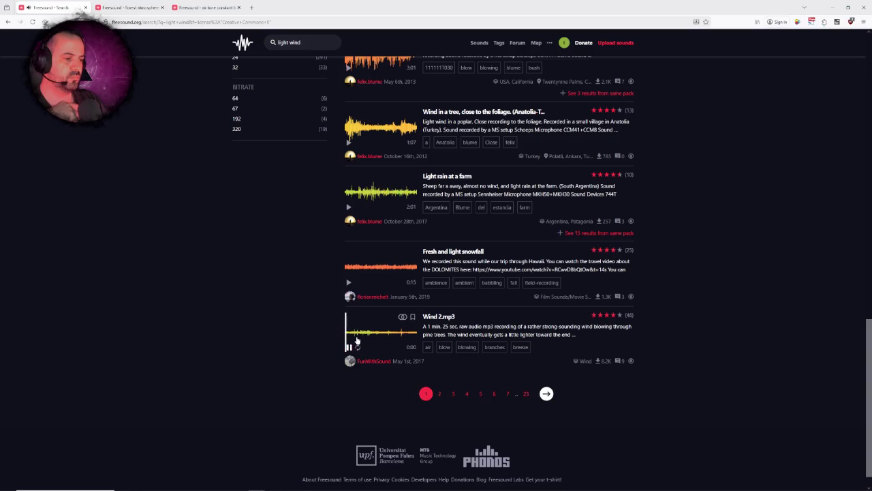
click(361, 334)
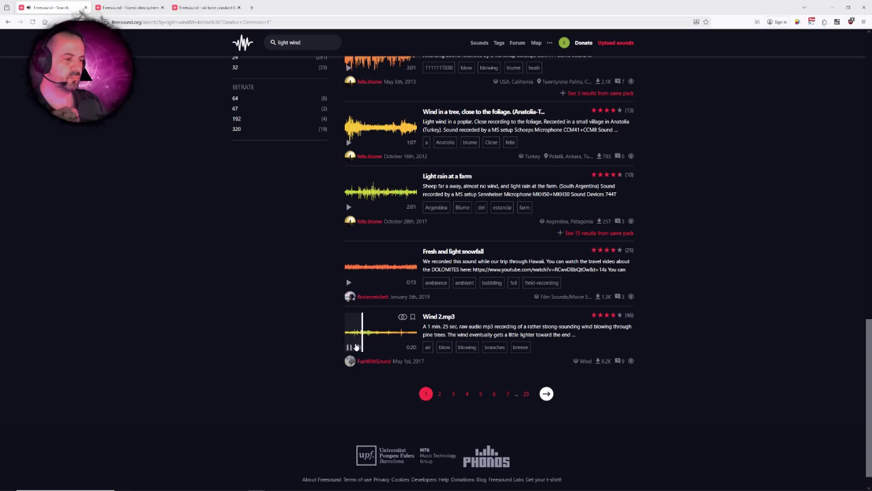
click(351, 347)
- Replace 'light' with 'jungle' in the Freesound query and run the jungle wind search
double_click(283, 42)
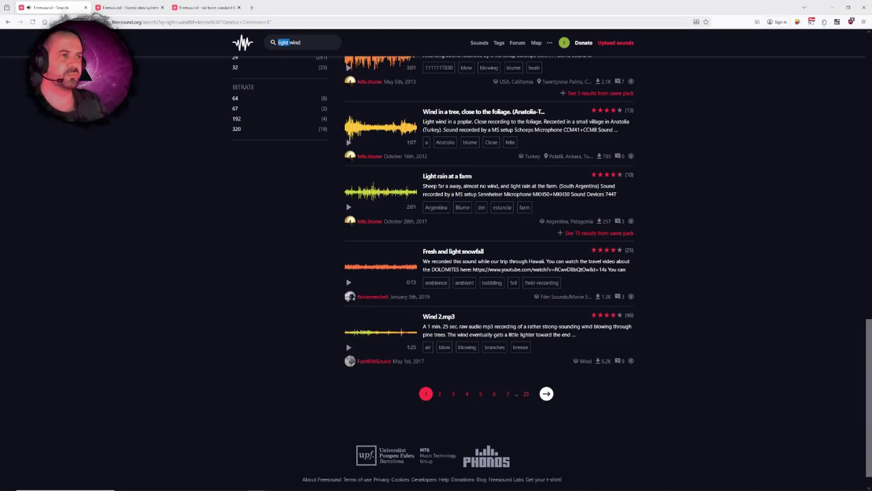
text(gle)
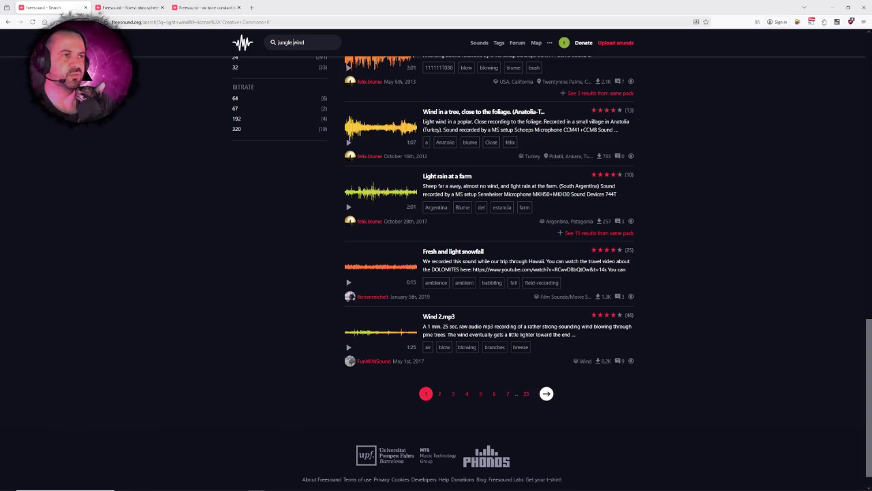
key(Return)
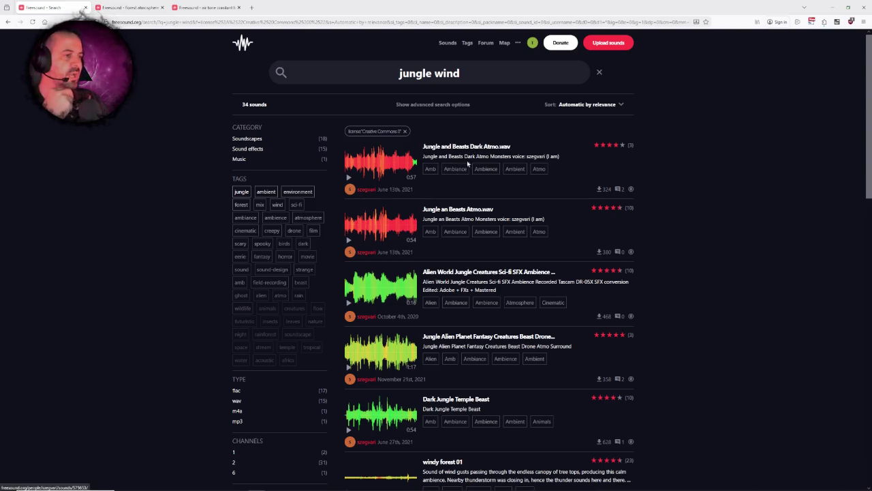
- Preview windy forest 01 at 0:49 and past 3:20, and open it in a background tab
mouse_move(394, 240)
scroll(394, 240, down, 3)
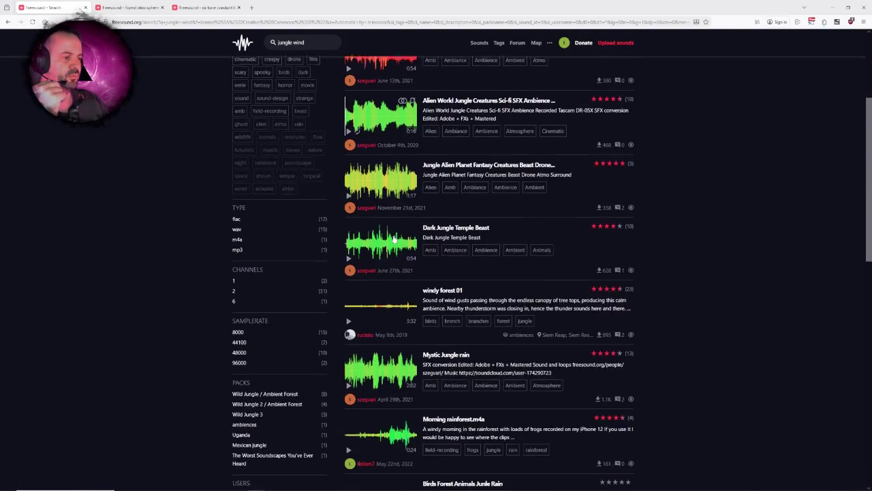
scroll(394, 238, down, 1)
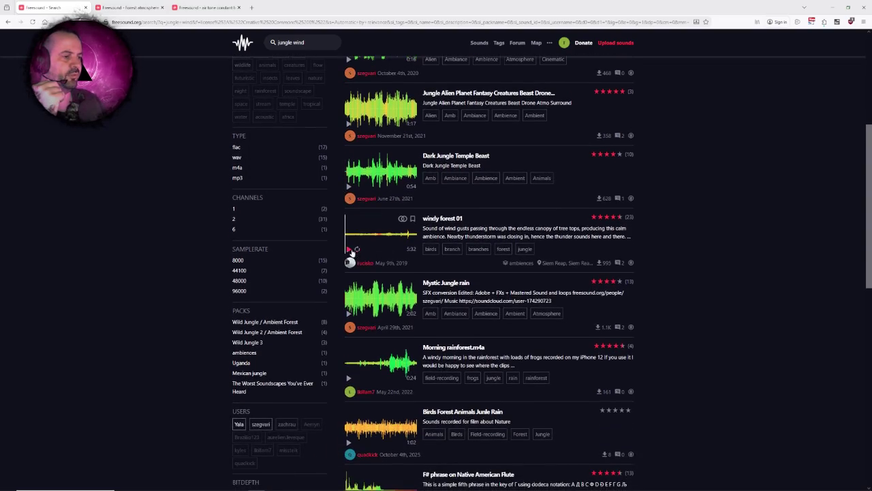
click(350, 250)
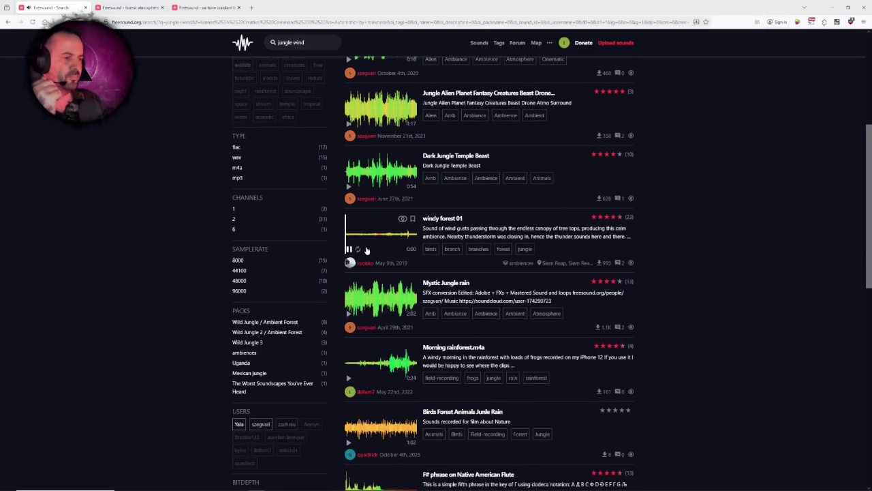
click(355, 239)
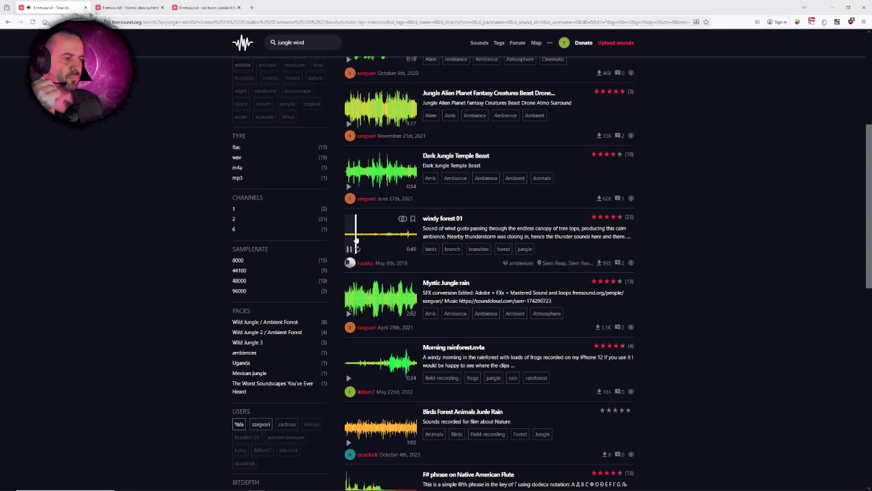
right_click(433, 219)
click(443, 226)
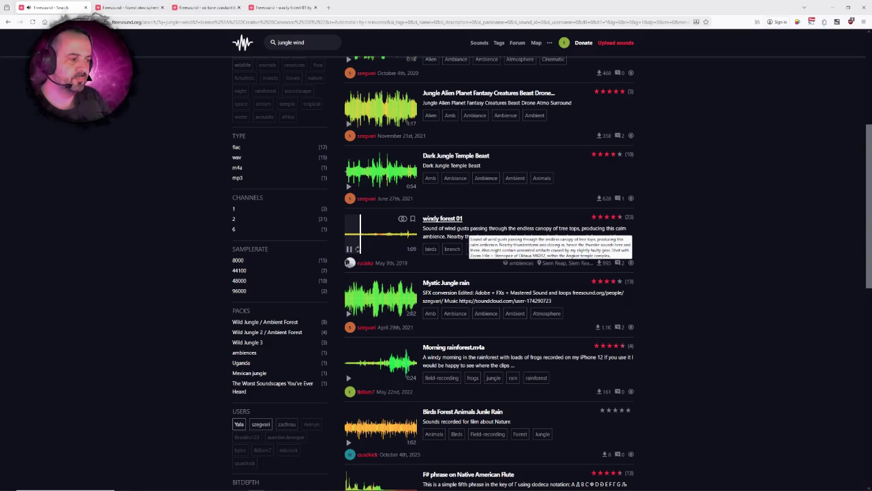
click(390, 238)
click(349, 250)
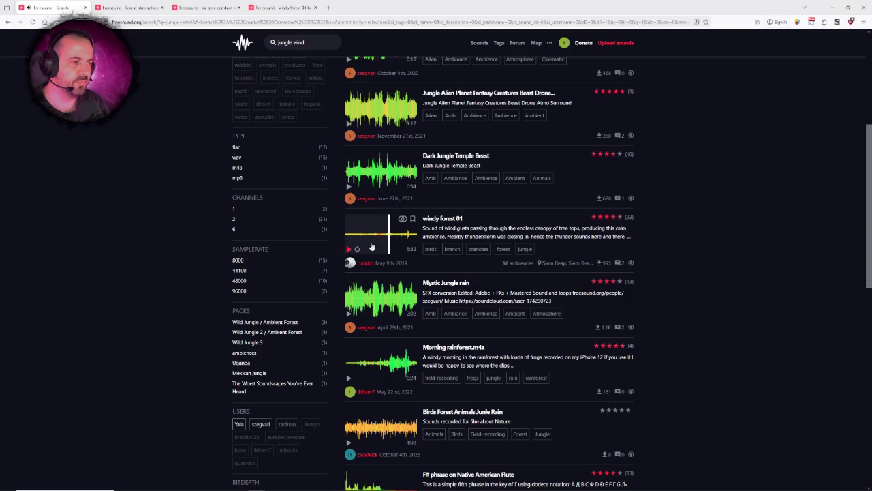
right_click(445, 222)
click(457, 228)
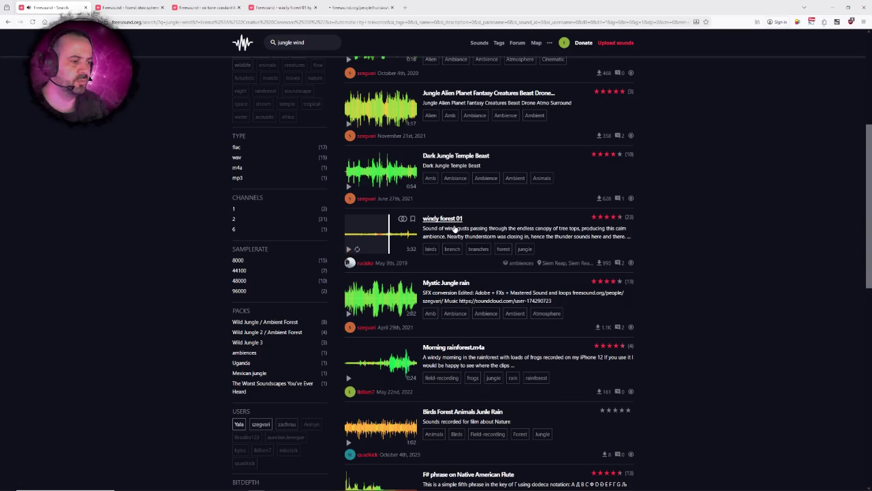
- Preview Morning rainforest.m4a and Birds Forest Animals Junle Rain, then select the whole query
scroll(455, 230, down, 2)
scroll(455, 230, down, 1)
click(348, 273)
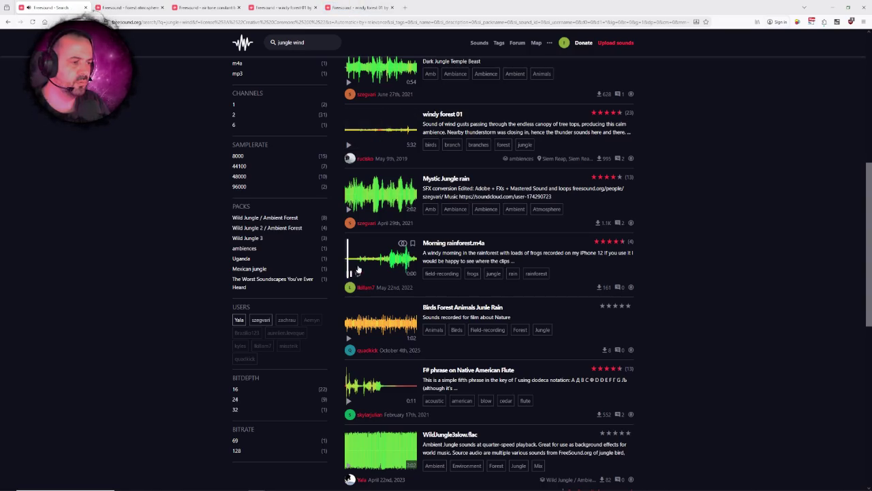
click(348, 338)
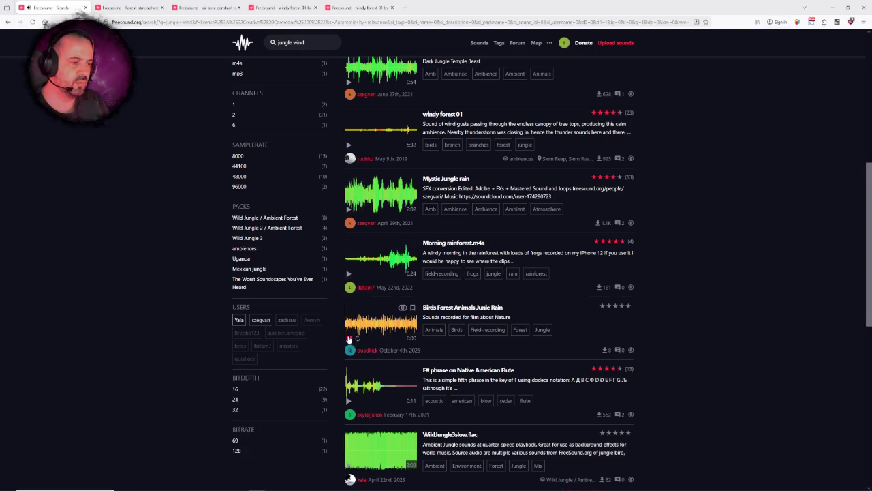
scroll(348, 338, down, 3)
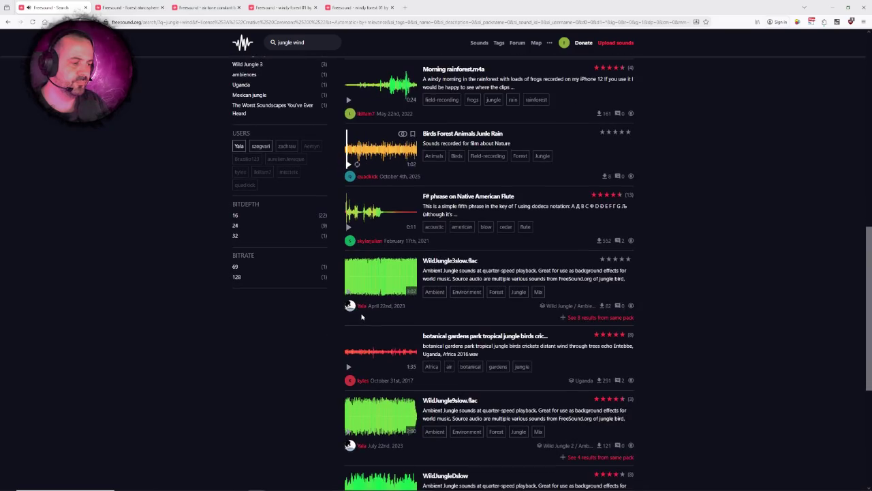
scroll(355, 238, up, 8)
triple_click(430, 73)
- Search for 'trees rustling' and preview the windy day with birds and trees rustling result
text(trees rustling)
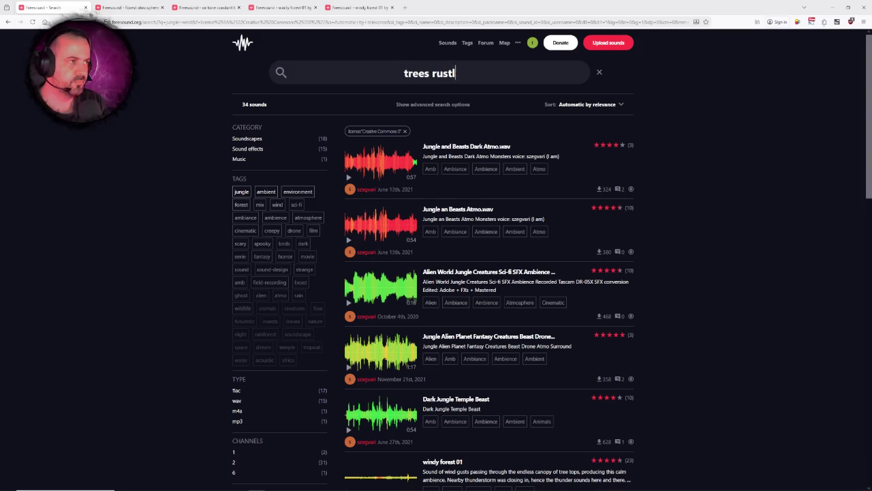
key(Return)
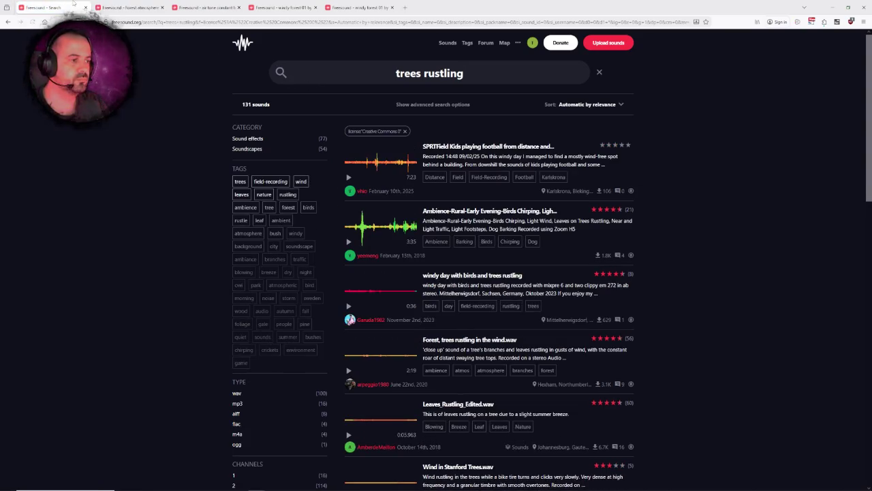
right_click(73, 4)
key(Escape)
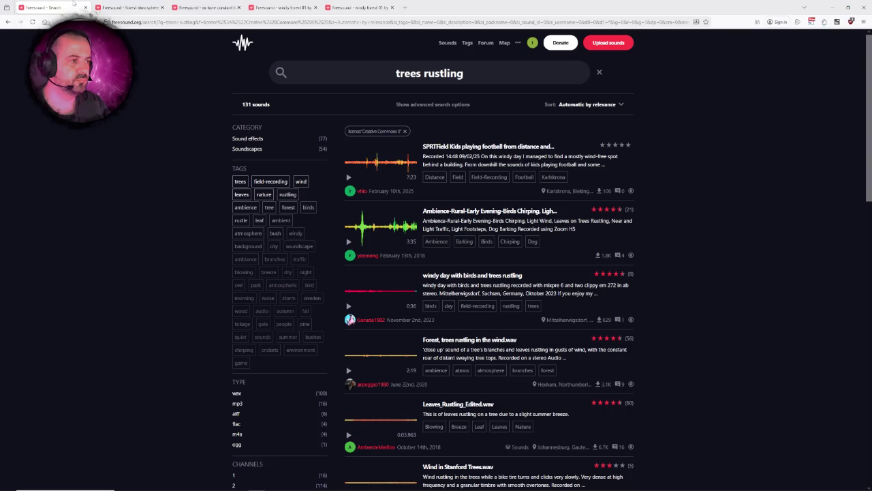
scroll(396, 238, down, 1)
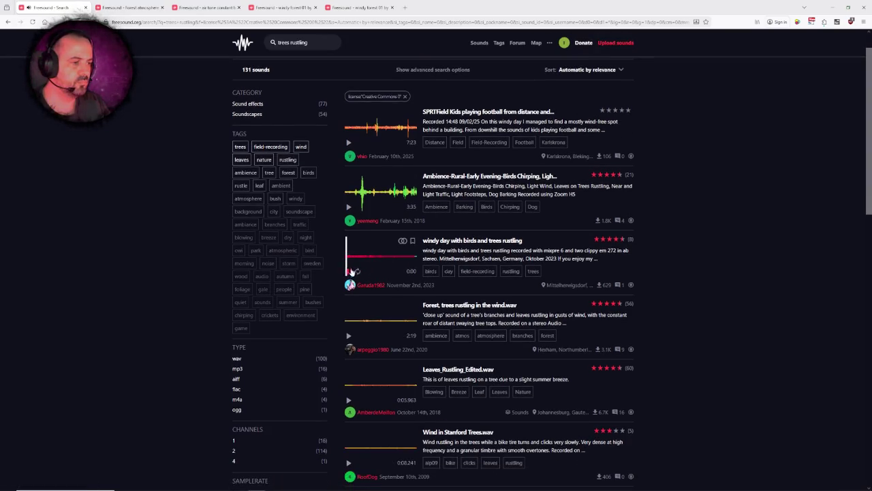
click(384, 259)
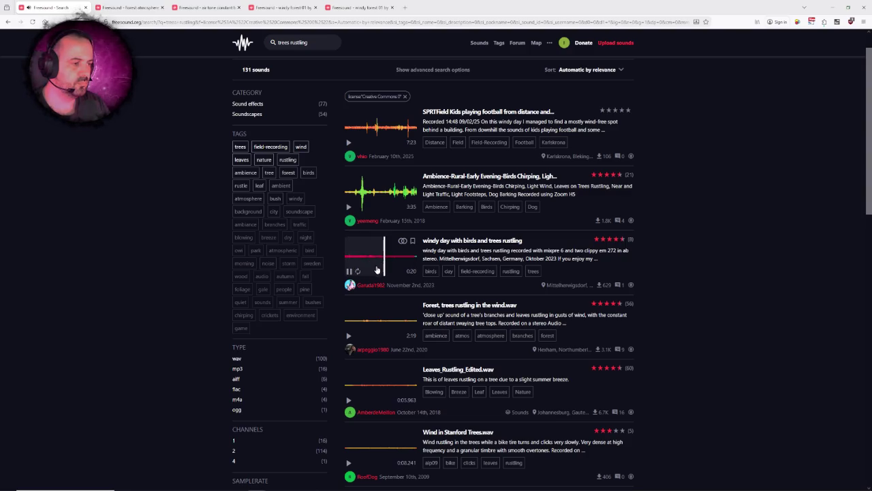
click(349, 271)
- Audition Forest, trees rustling in the wind.wav at about 0:30 and 1:33, then stop it
scroll(346, 276, down, 2)
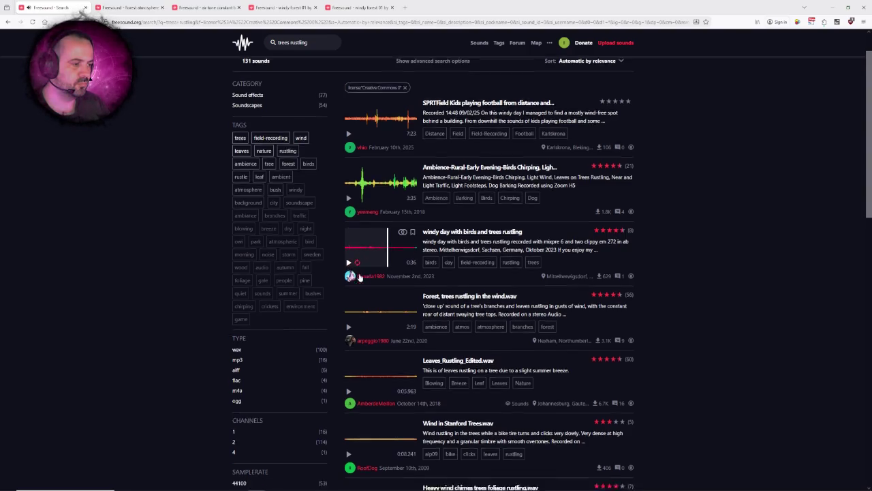
click(348, 266)
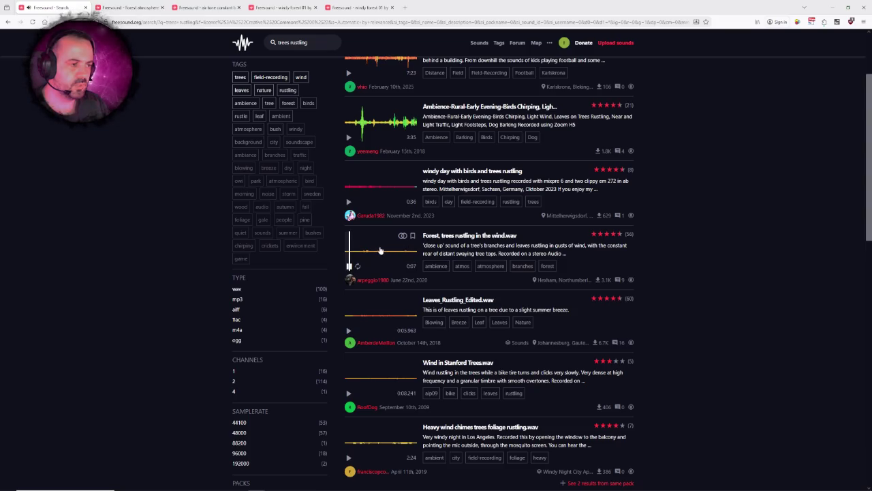
click(361, 256)
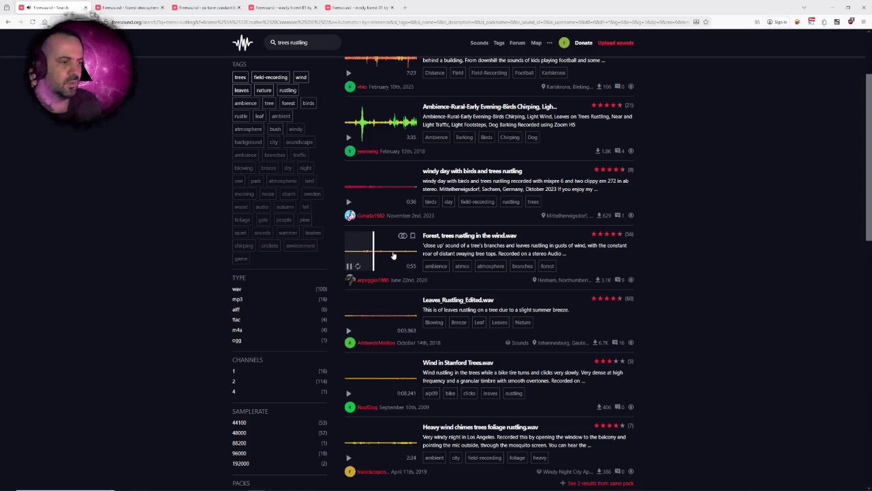
click(393, 256)
click(354, 255)
right_click(465, 235)
key(Escape)
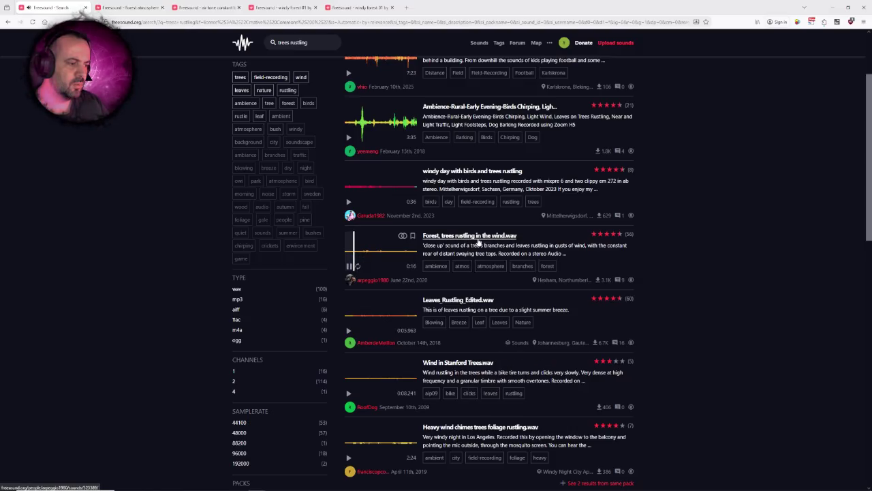
click(351, 268)
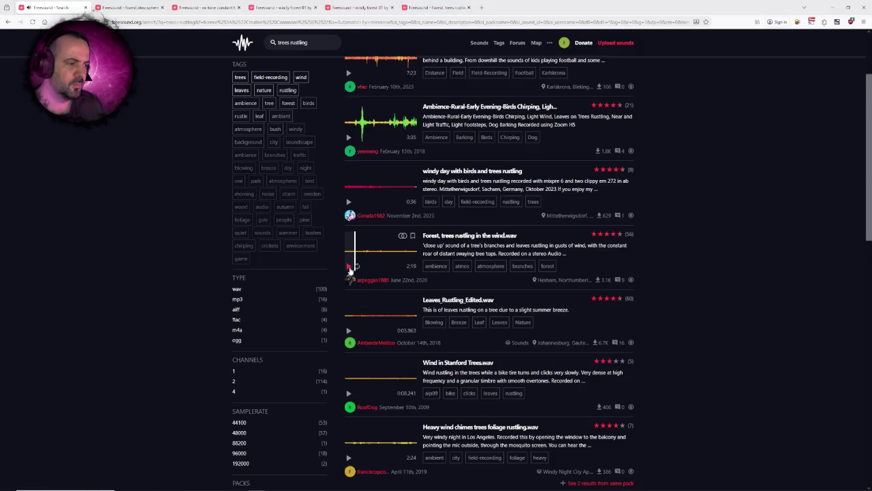
- Preview Leaves_Rustling_Edited, Wind in Stanford Trees, WindyLeaves and Leaves Rustling, then show the forest atmosphere tab
scroll(351, 266, down, 1)
click(348, 263)
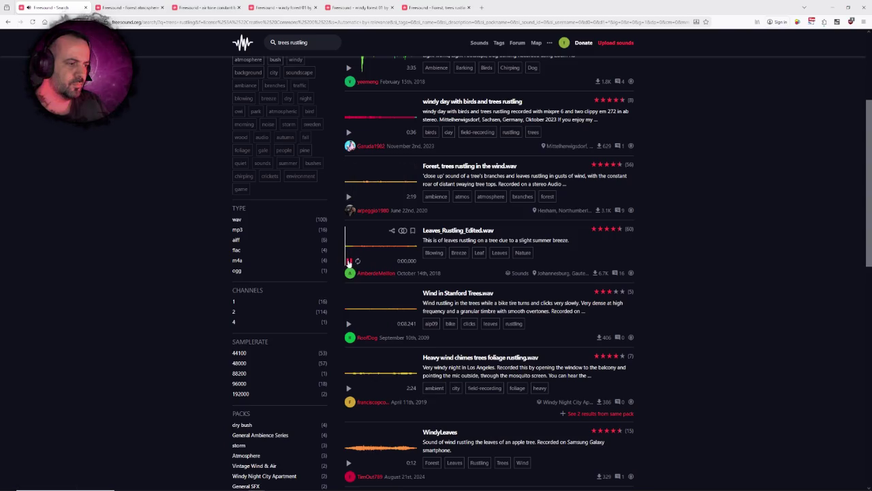
click(348, 325)
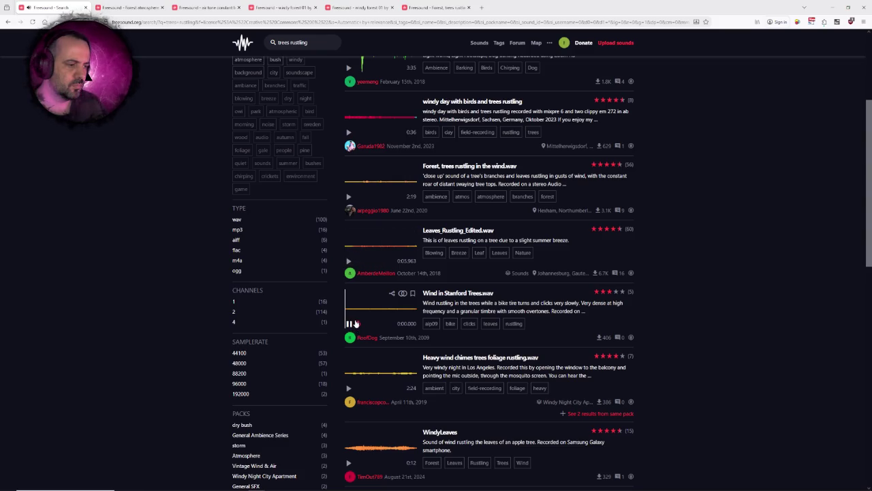
click(348, 324)
scroll(353, 314, down, 5)
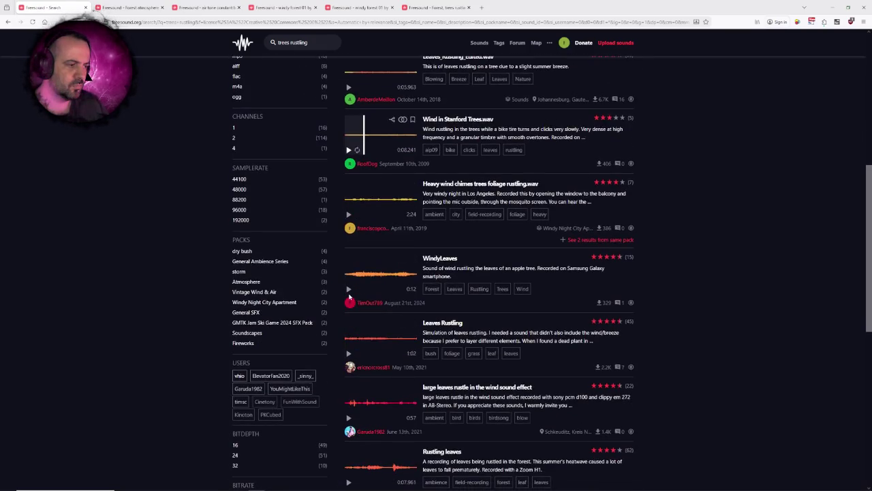
click(349, 289)
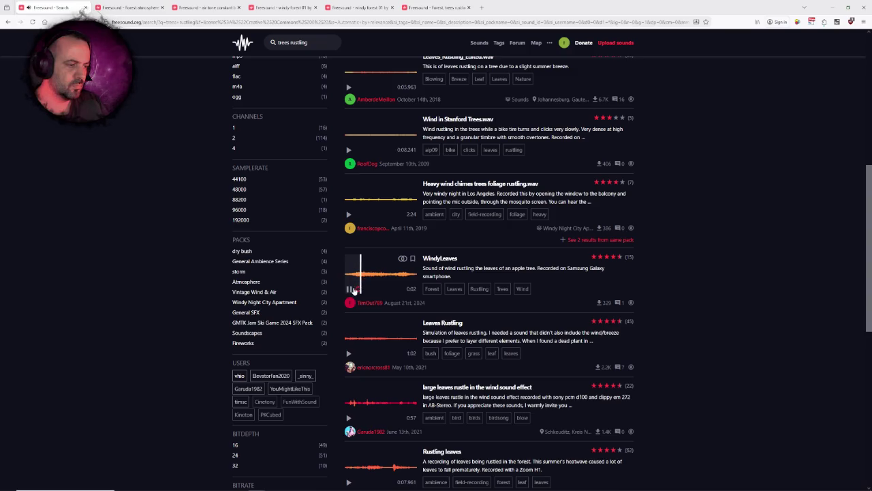
click(349, 353)
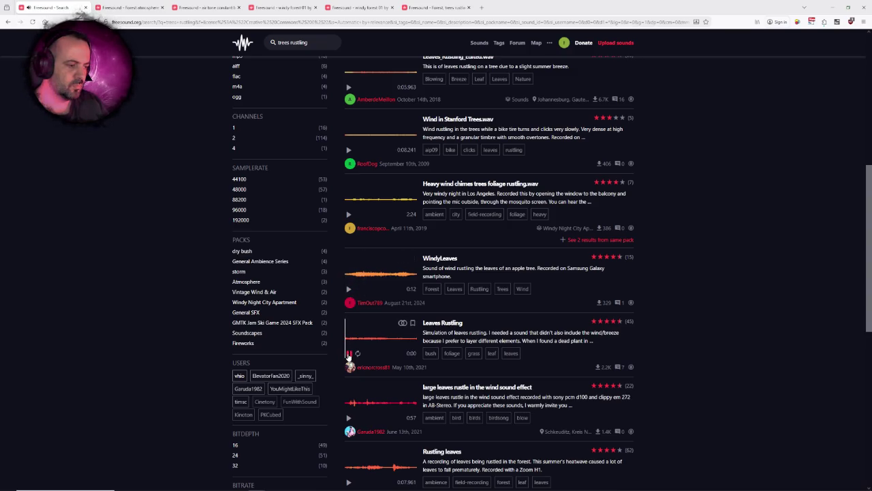
click(368, 344)
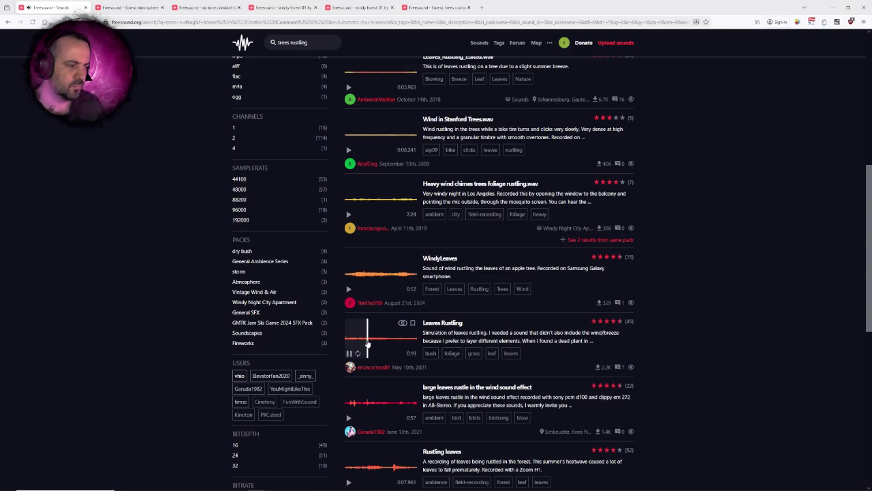
click(349, 353)
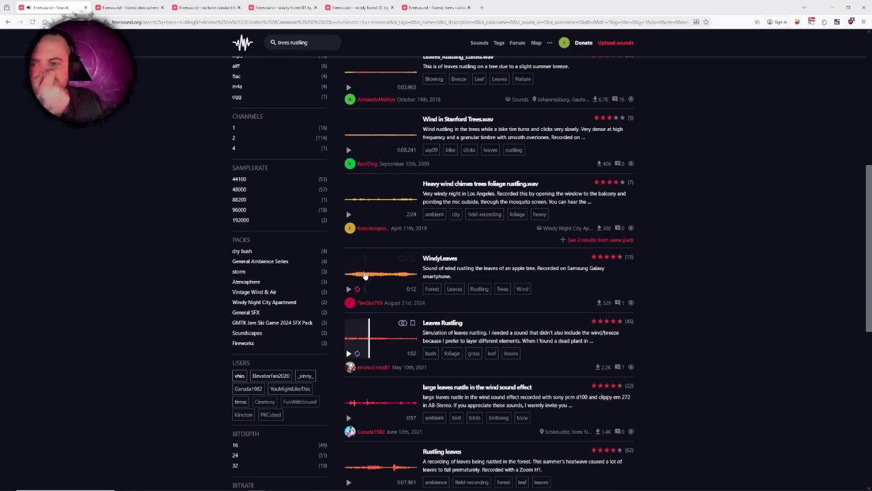
click(137, 4)
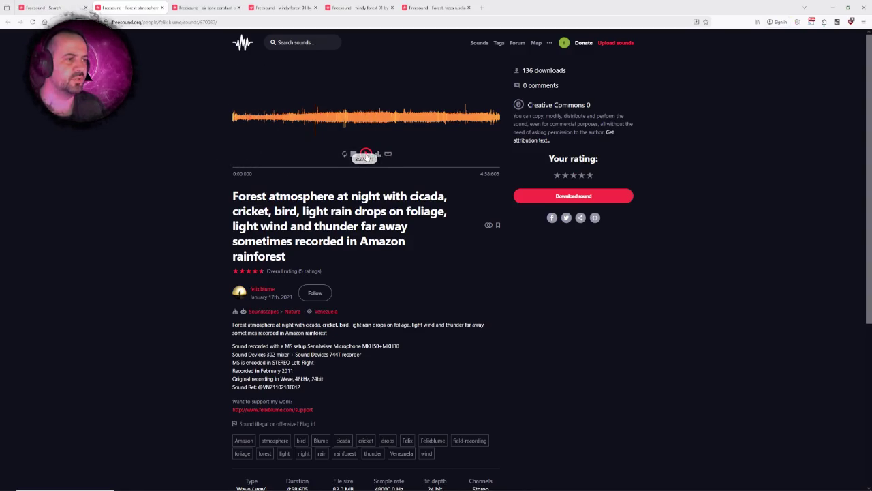
- Preview the forest atmosphere at night recording from about 1:12, then pause it
click(297, 124)
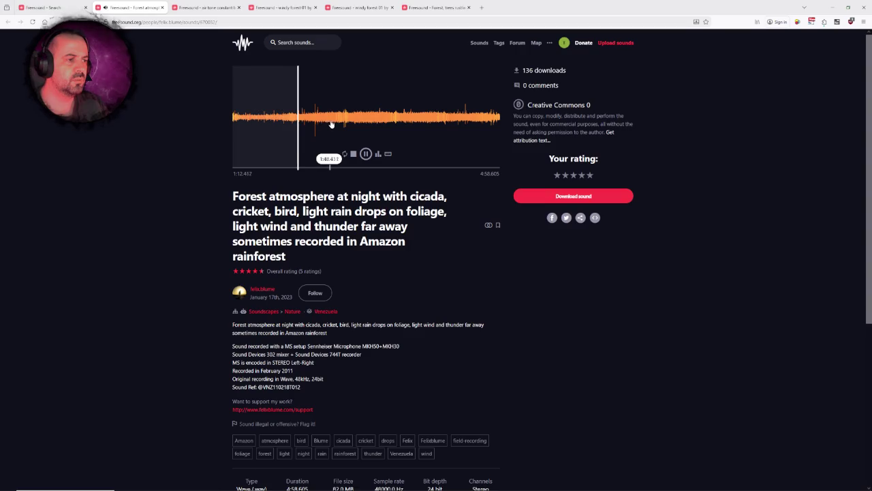
click(332, 124)
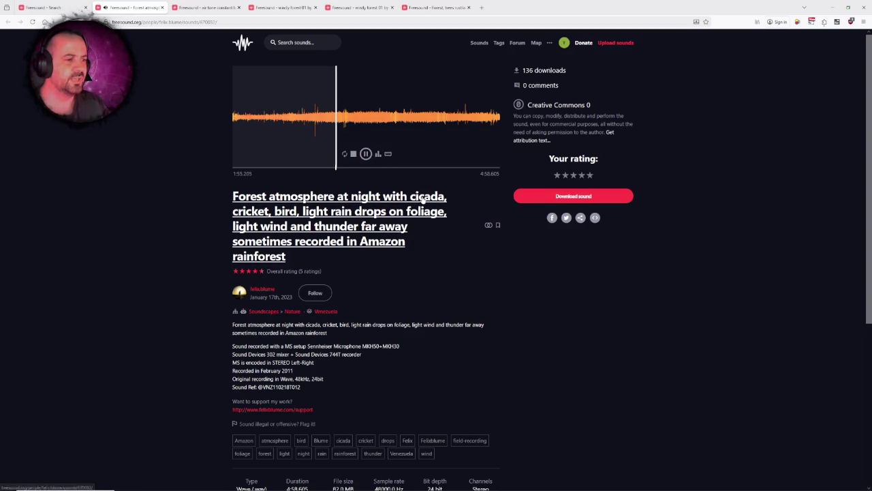
click(365, 153)
- Audition the air tone constant breeze recording at several points, then pause it
click(199, 7)
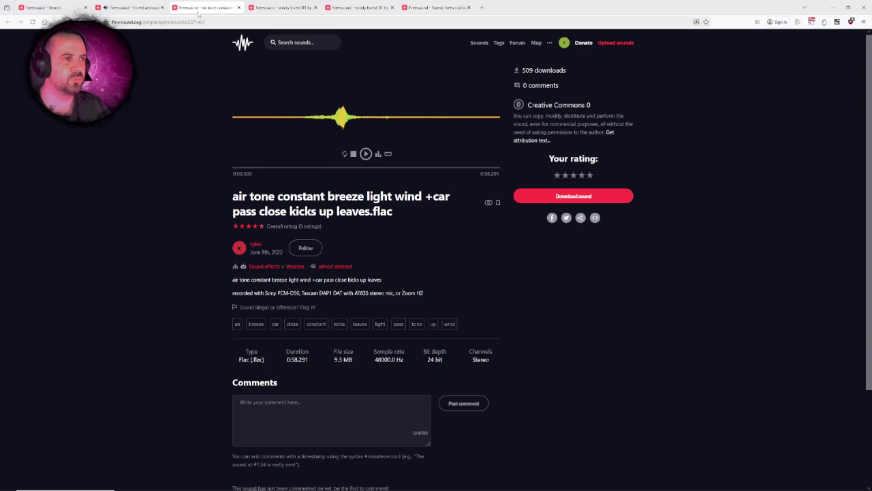
click(365, 153)
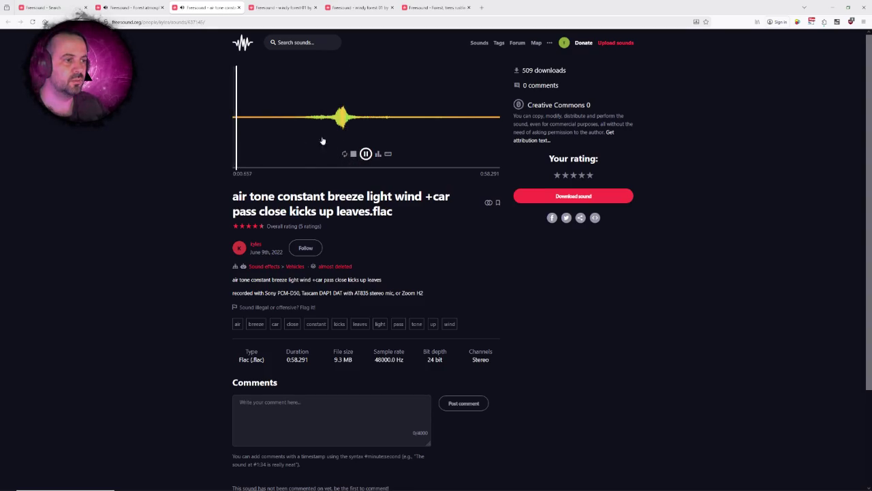
click(293, 132)
click(342, 124)
click(372, 124)
click(400, 124)
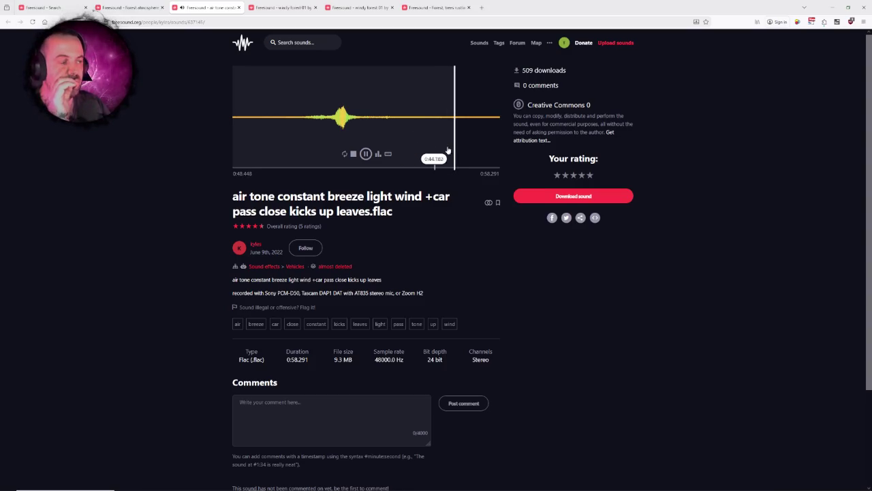
click(409, 121)
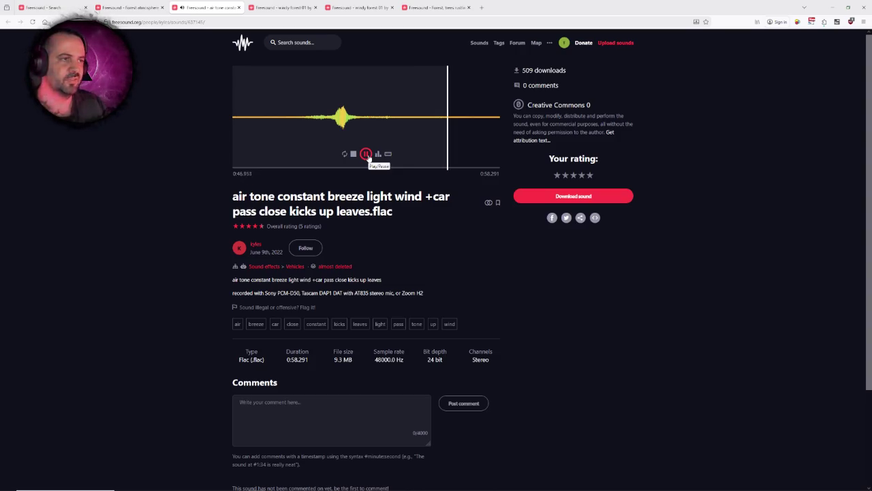
click(276, 4)
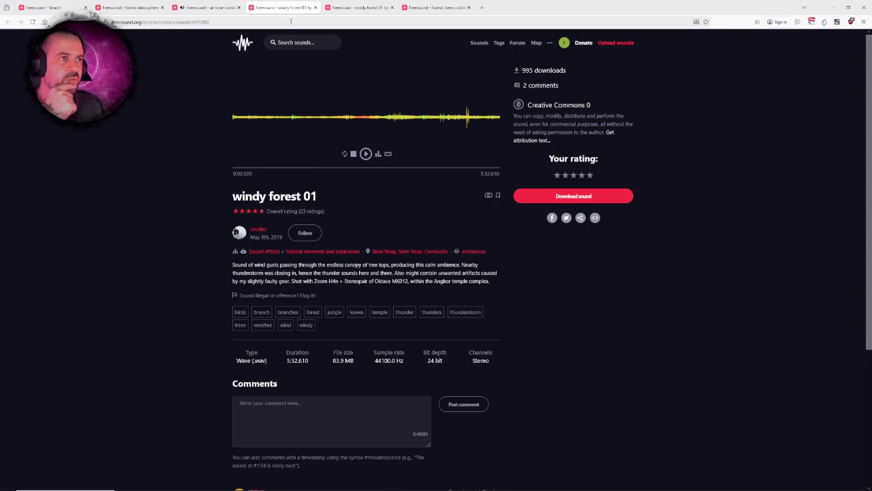
- Preview windy forest 01 in both of its tabs, skipping to about 1:40 and beyond
click(239, 7)
click(262, 4)
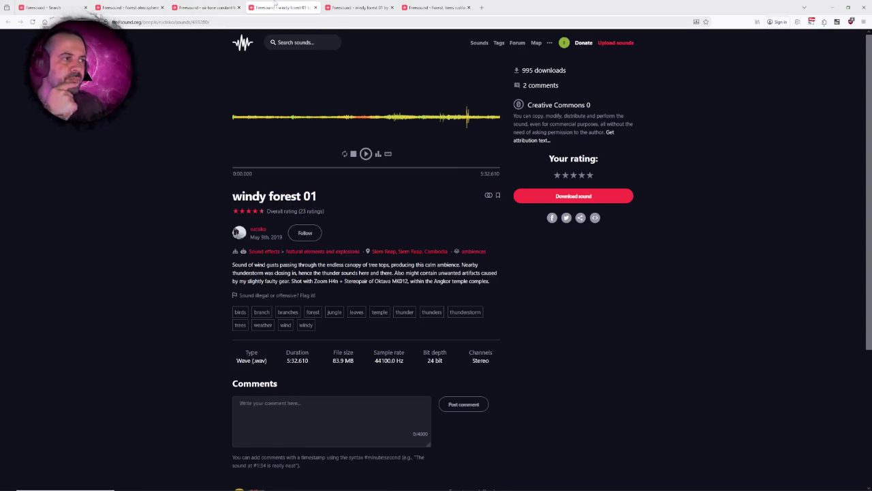
click(366, 154)
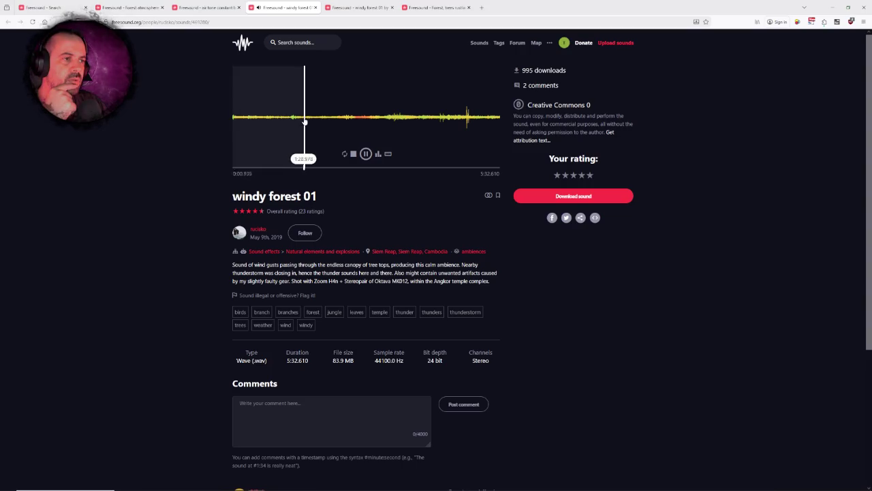
click(349, 6)
click(366, 153)
click(315, 124)
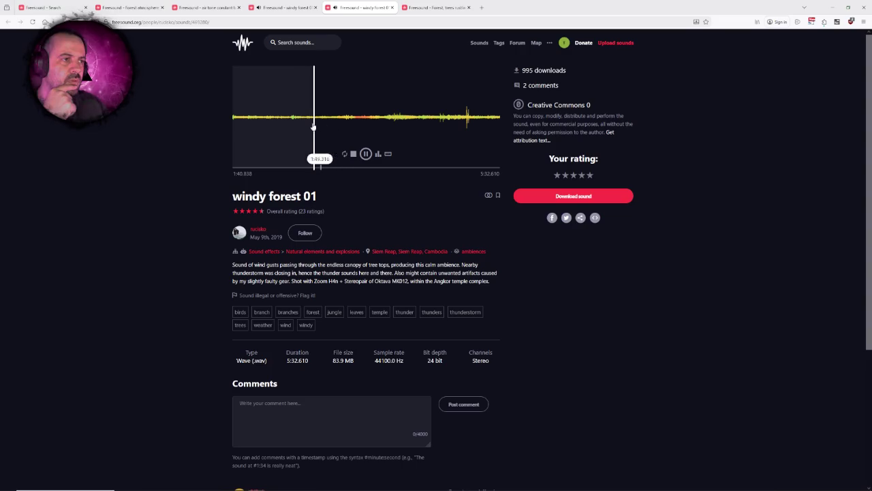
click(362, 137)
- Play Forest, trees rustling in the wind.wav from about 0:31, then pause it
click(428, 7)
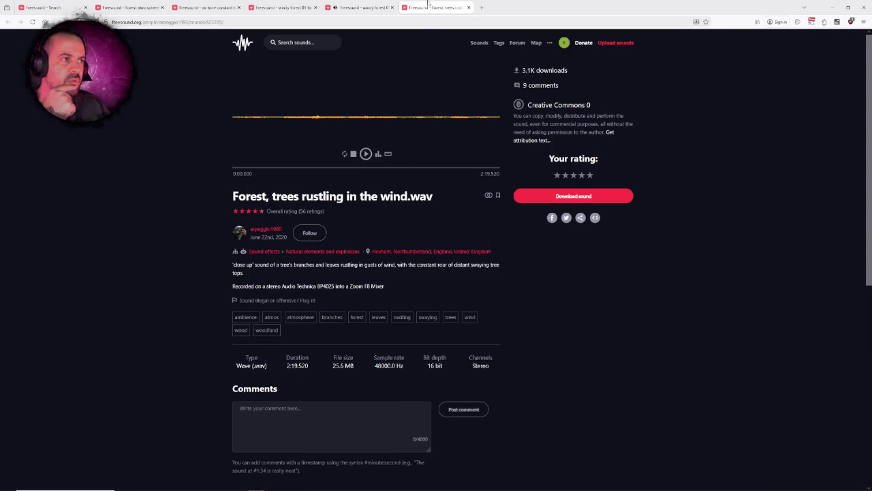
click(366, 154)
click(293, 121)
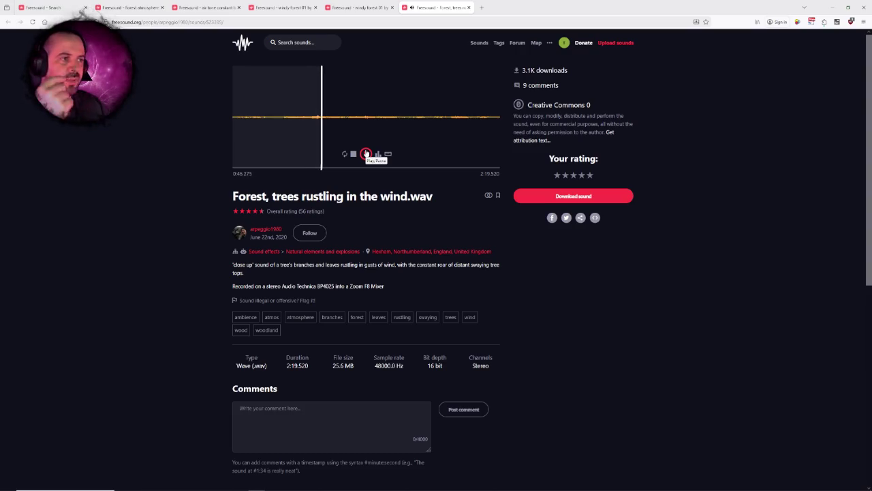
click(366, 153)
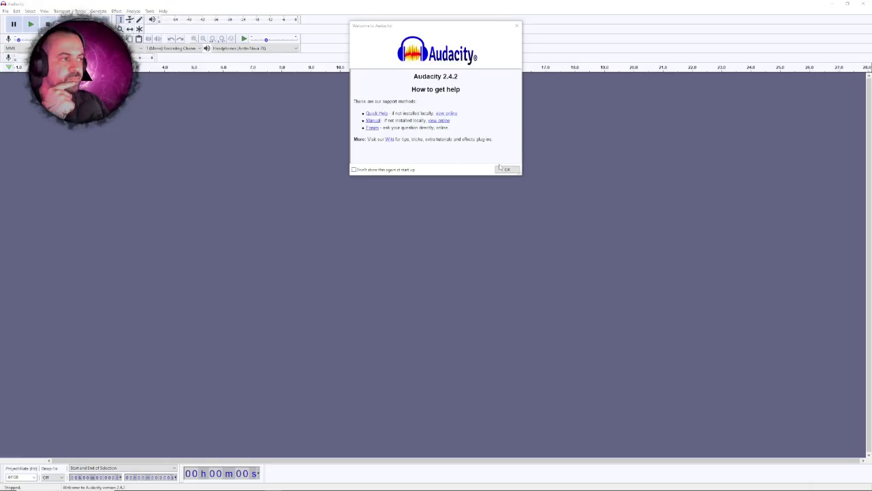
- Close the Welcome to Audacity message, leaving an empty project
click(506, 169)
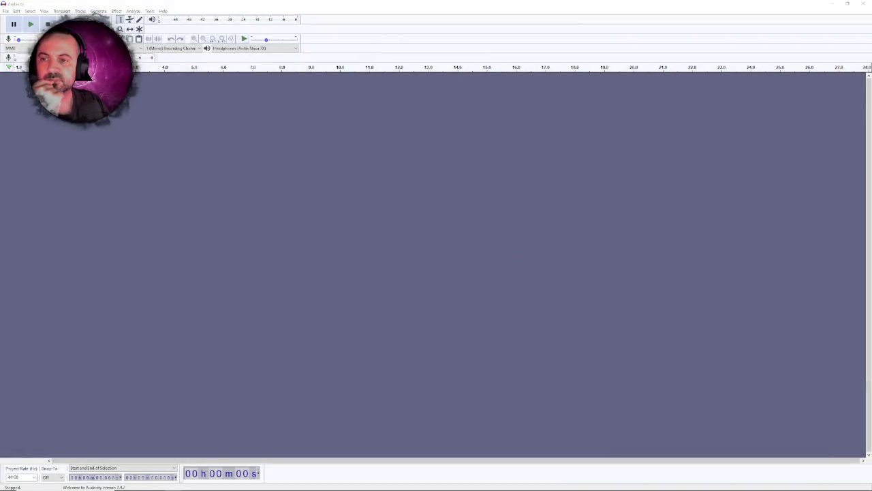
- Import the trees rustling WAV into Audacity and amplify the whole track
drag(131, 153, 131, 154)
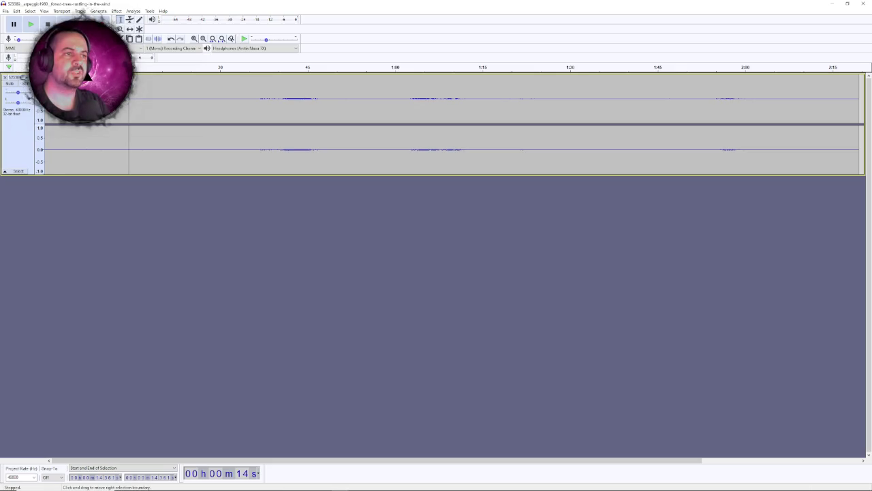
key(ctrl+a)
click(116, 11)
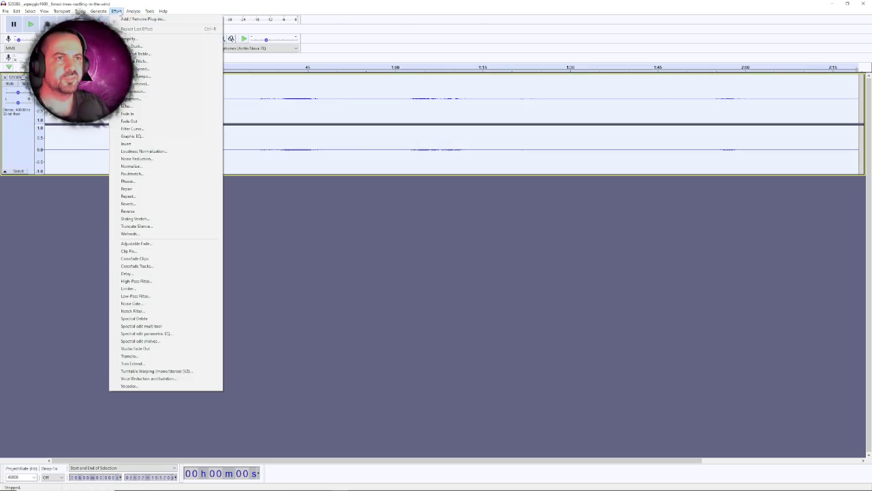
click(136, 39)
click(455, 246)
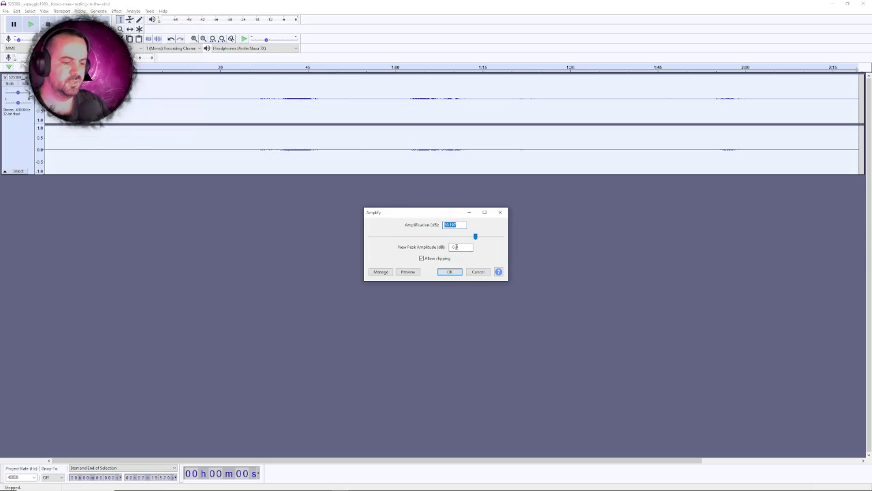
click(450, 271)
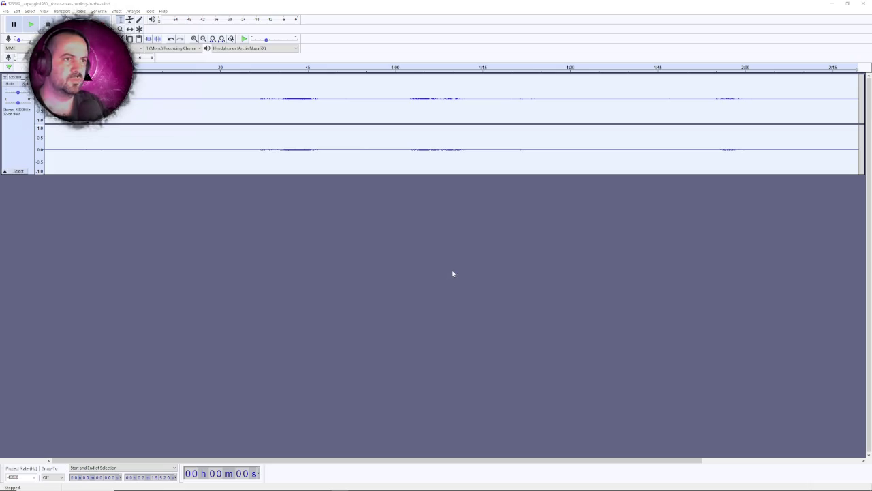
- Undo and reapply Amplify, then play the track from about 1:17 to check the level
key(ctrl+z)
click(116, 10)
click(137, 39)
click(450, 272)
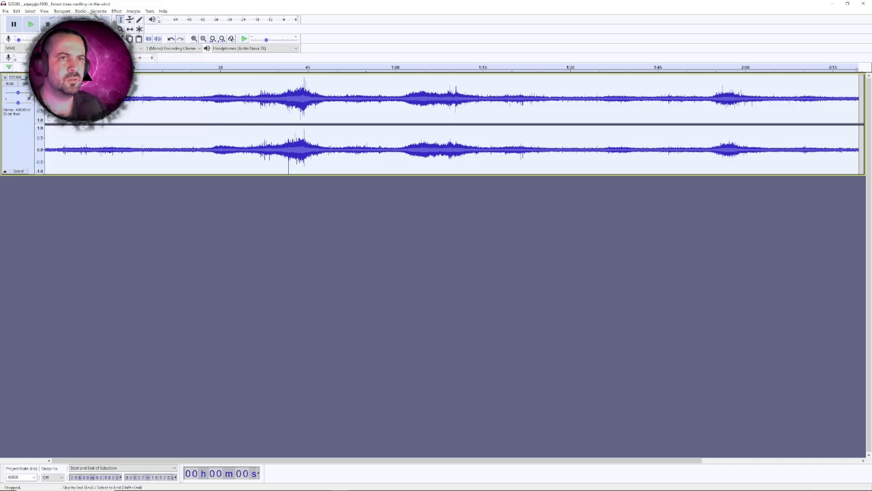
click(32, 25)
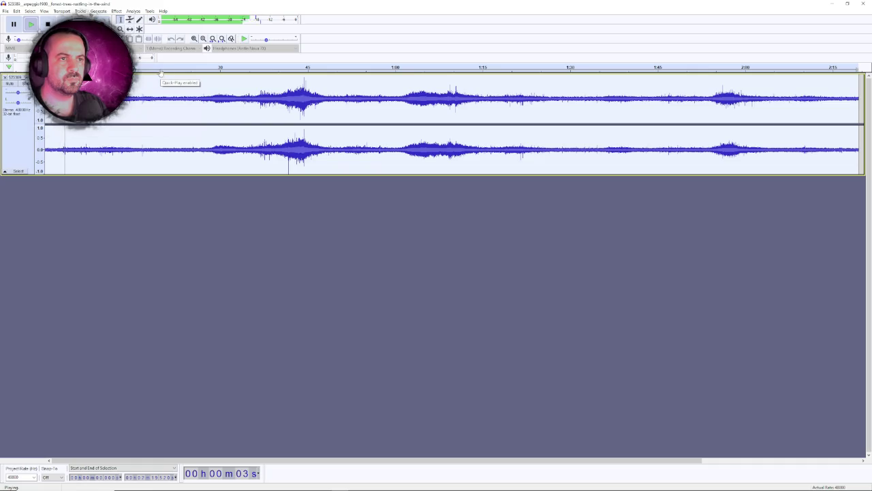
click(494, 70)
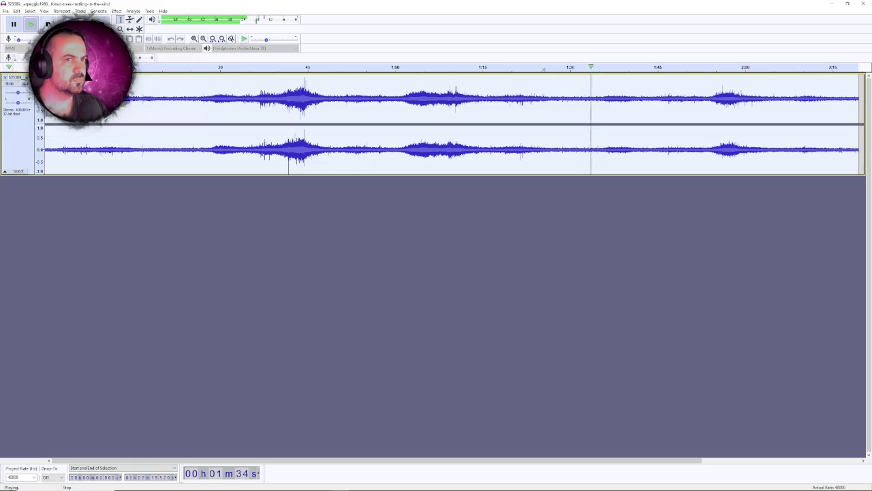
key(space)
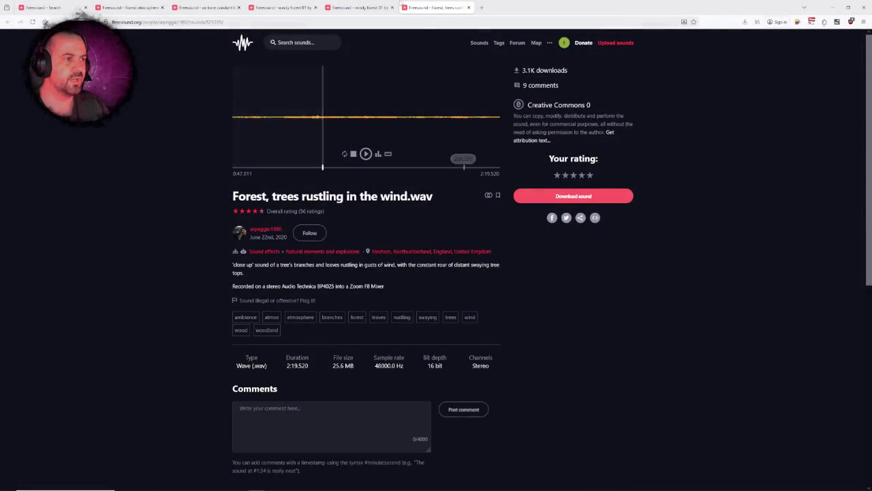
- Preview windy forest 01 near the start and around 0:38, then download its WAV file
click(378, 4)
click(366, 154)
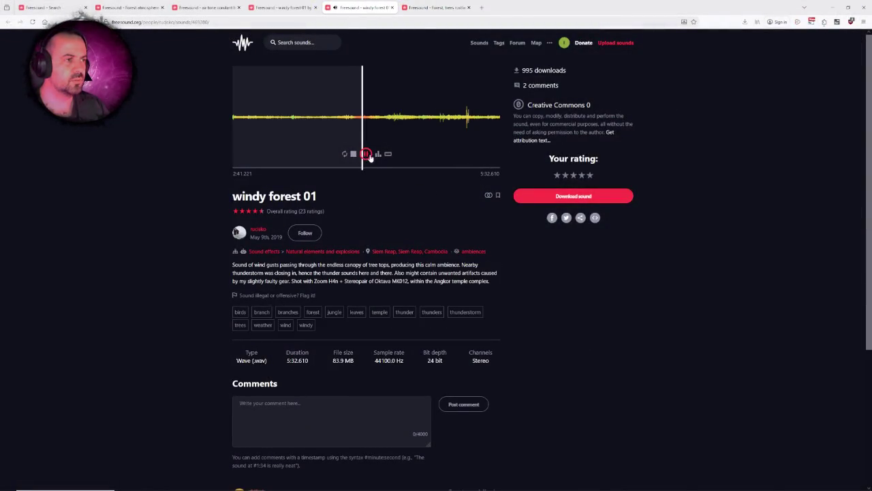
click(306, 123)
click(249, 124)
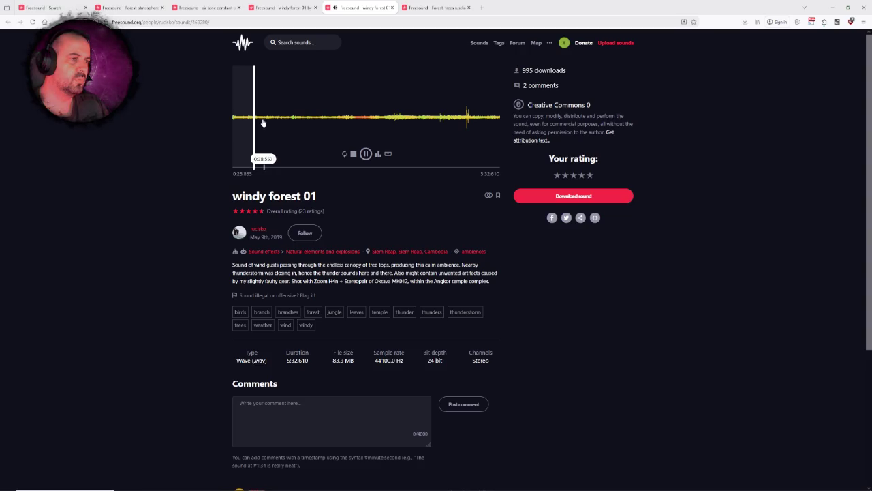
click(263, 123)
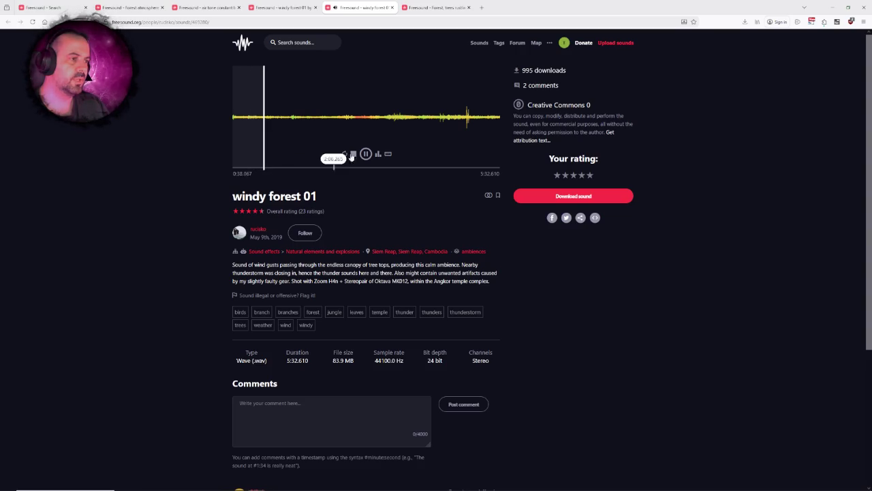
click(365, 153)
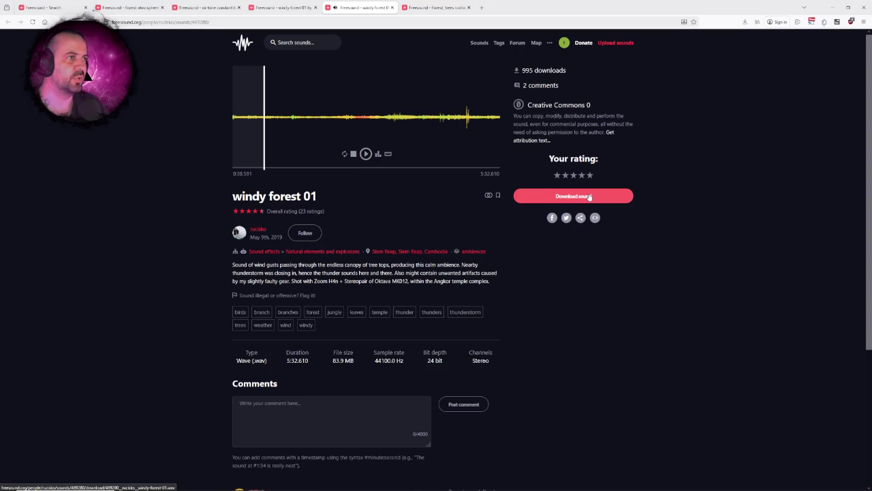
click(589, 196)
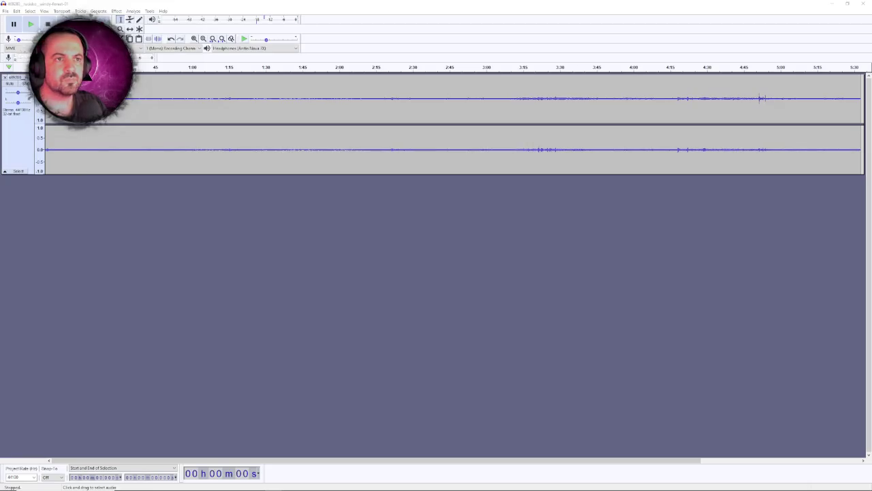
- Amplify the whole imported recording and play it back around 1:07, 1:25 and 1:42
key(ctrl+a)
click(117, 11)
click(133, 43)
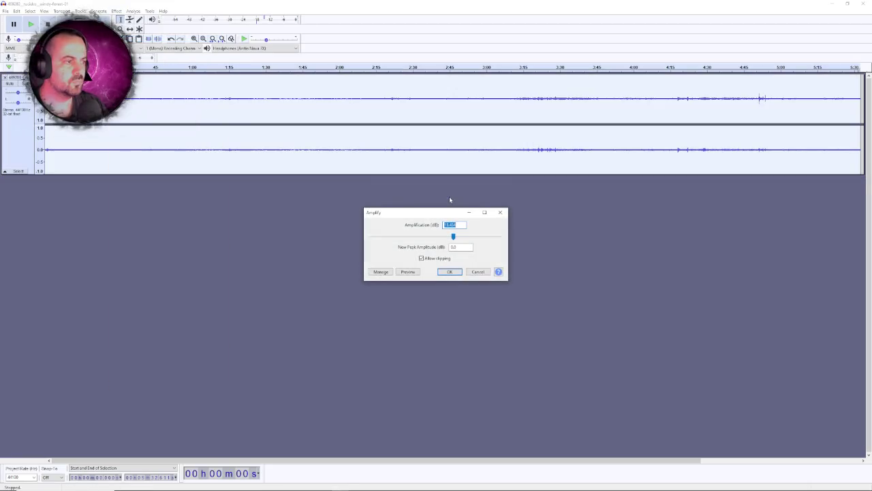
click(450, 272)
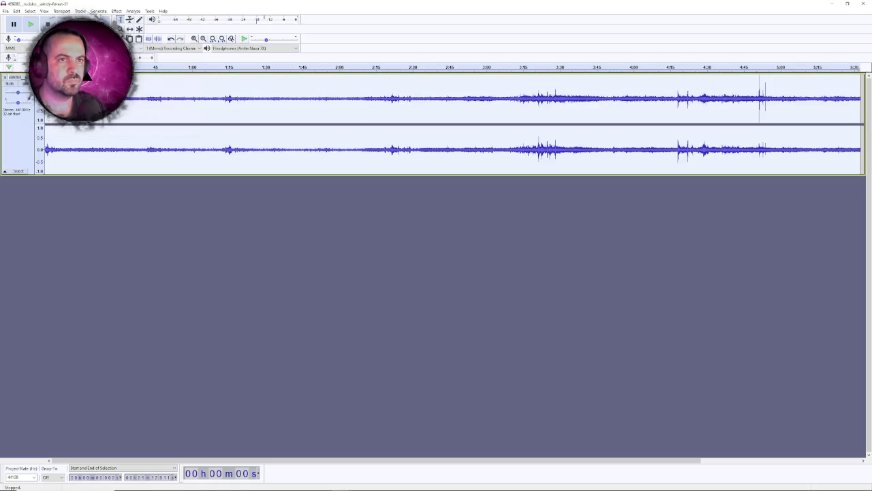
key(space)
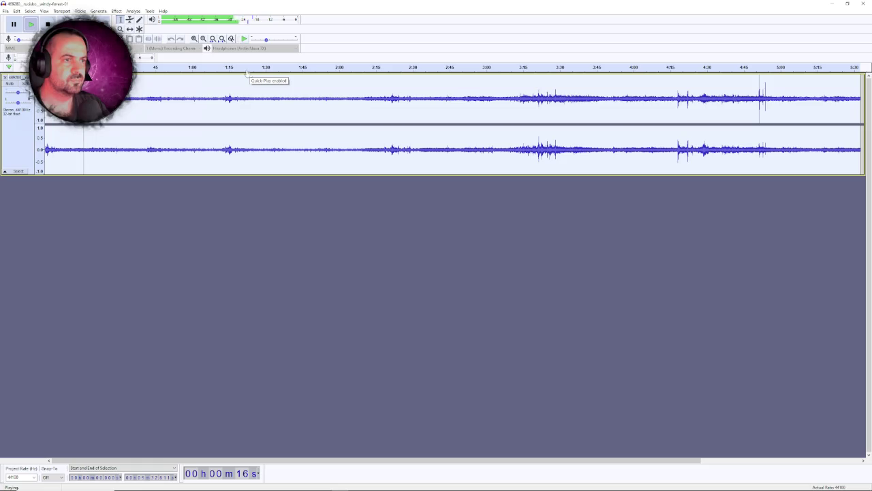
click(210, 70)
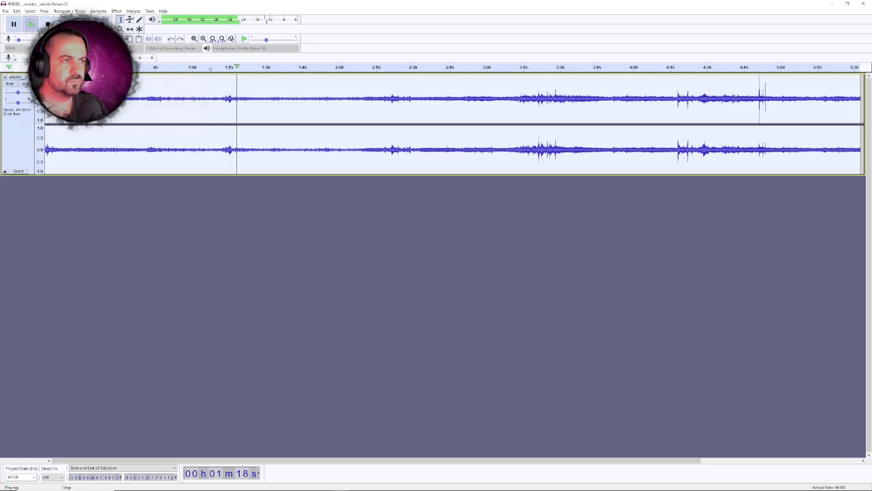
click(254, 68)
click(295, 68)
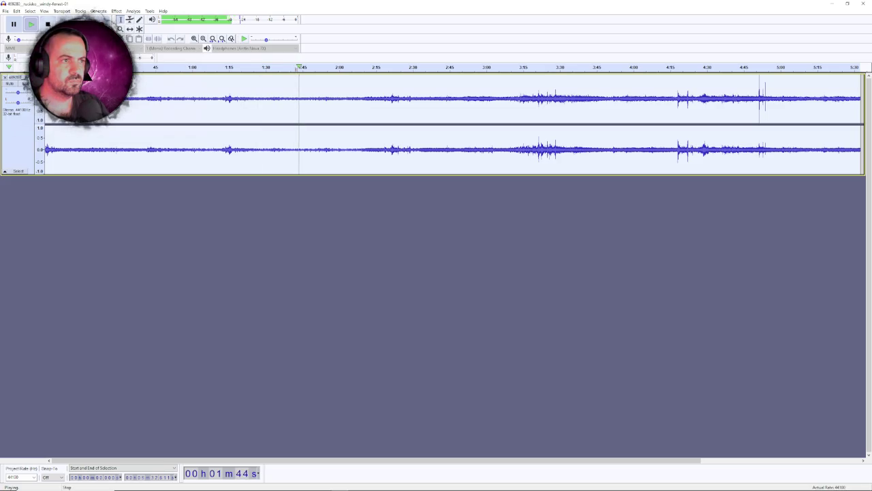
key(space)
- Revert to the quiet 2:20 wind clip, amplify it by 10 dB and play it back
key(ctrl+z)
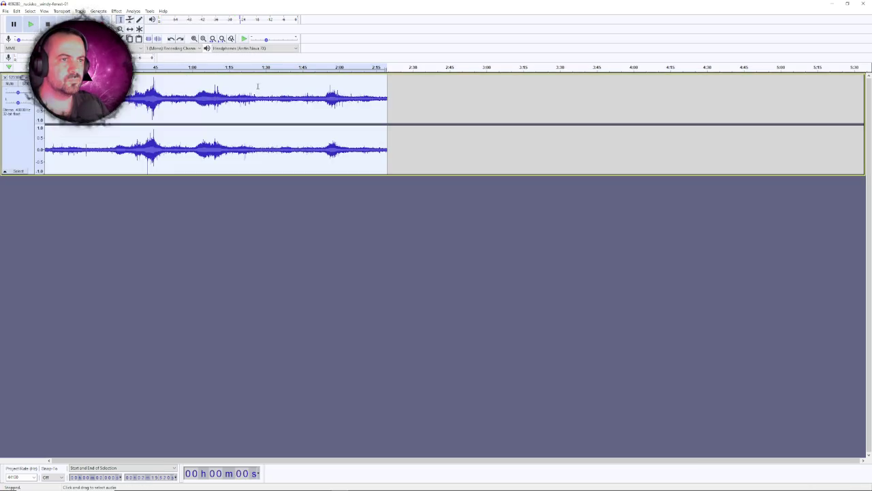
key(ctrl+z)
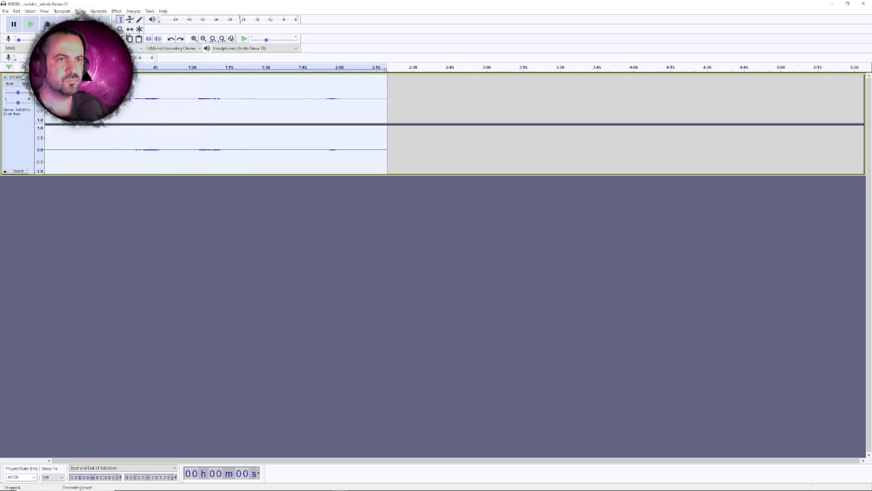
key(space)
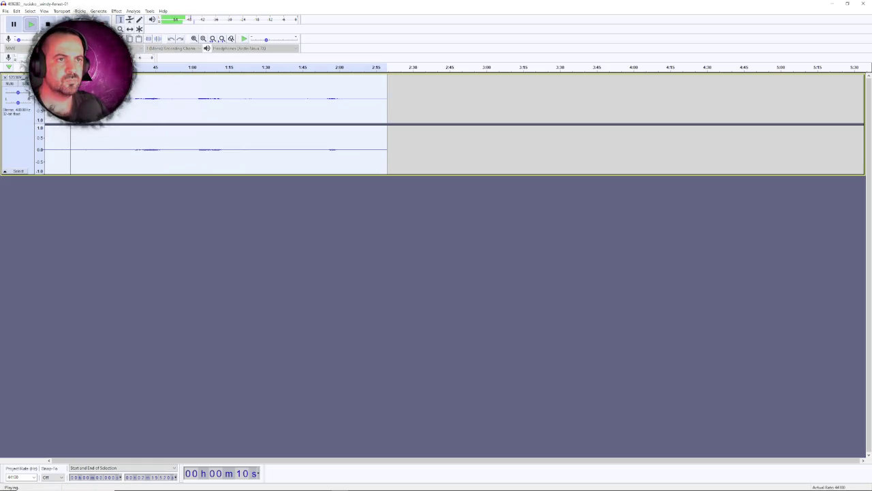
key(space)
click(116, 11)
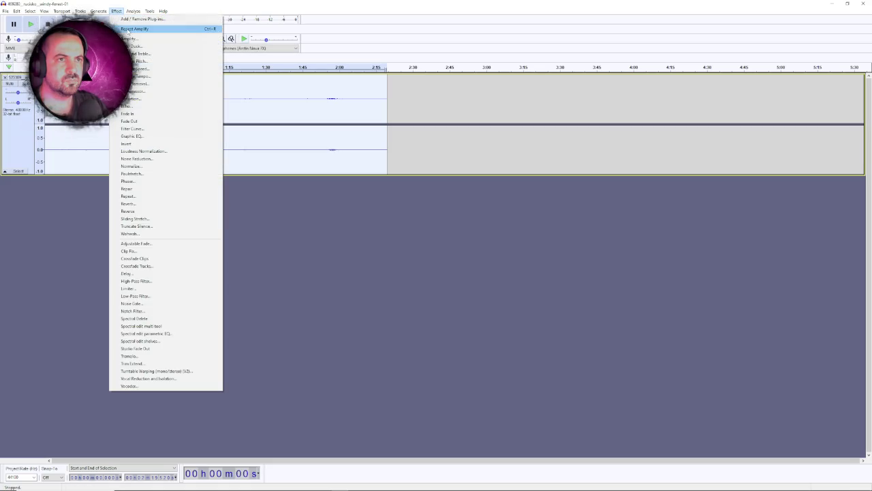
click(136, 39)
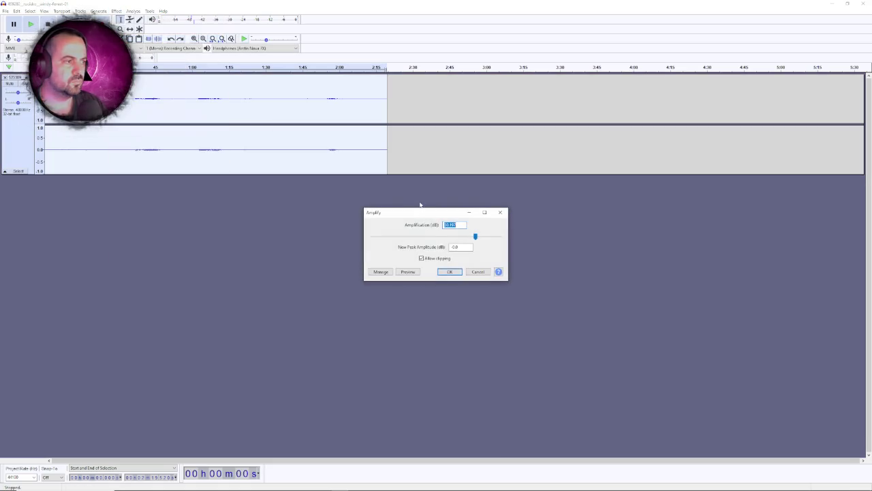
key(Tab)
click(450, 272)
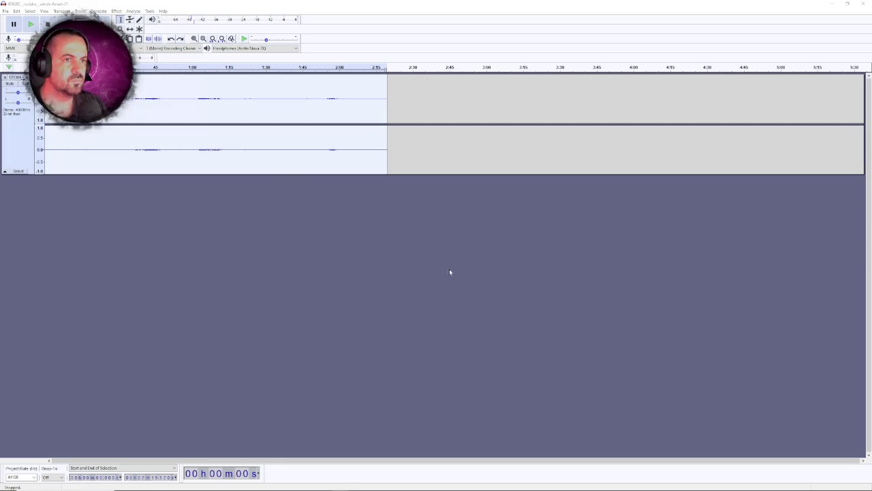
key(space)
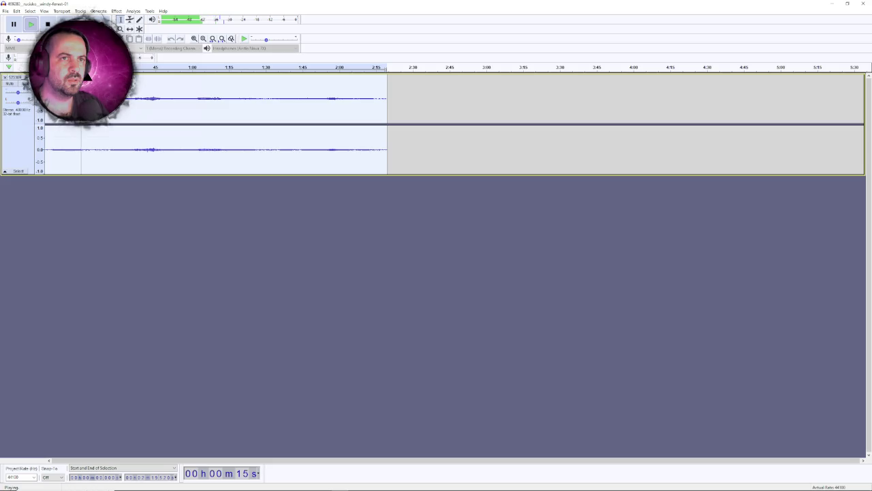
key(space)
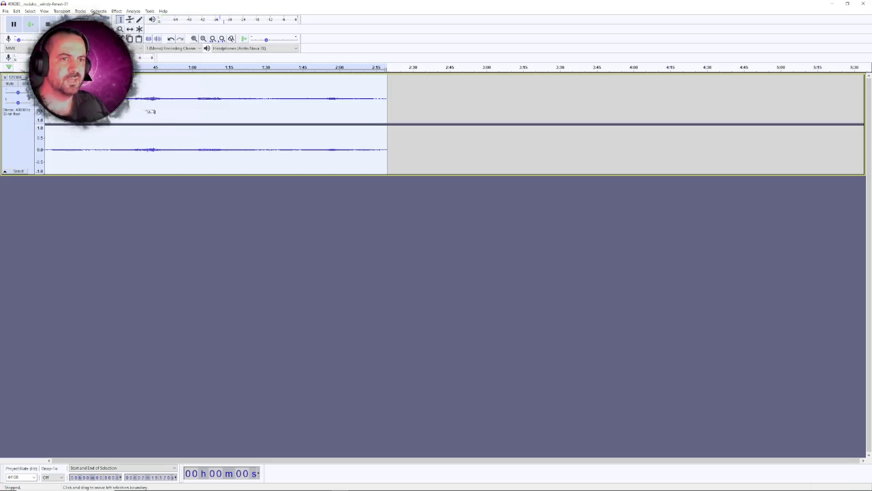
- Apply a second Amplify pass, zoom in and select from about 0:09 to the end
click(116, 11)
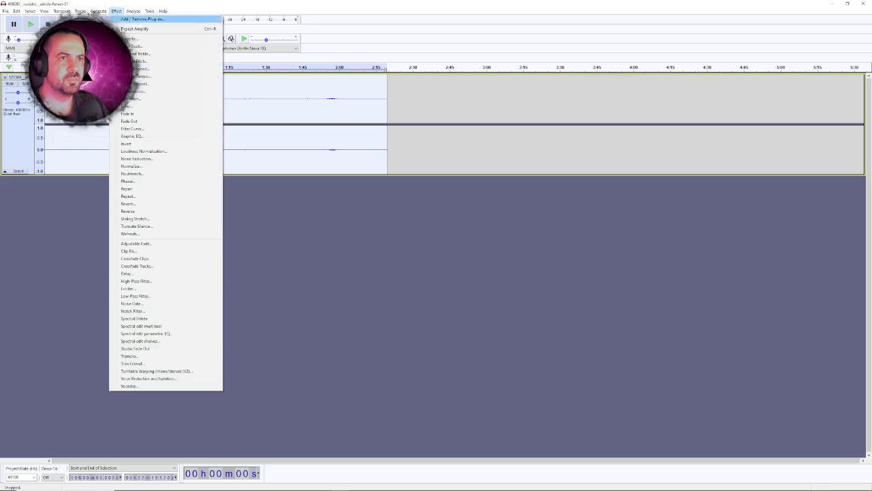
click(136, 40)
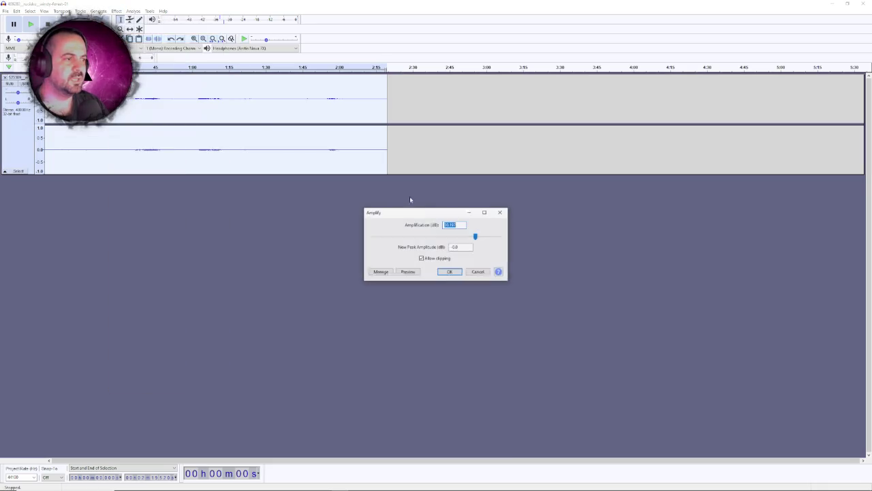
click(450, 272)
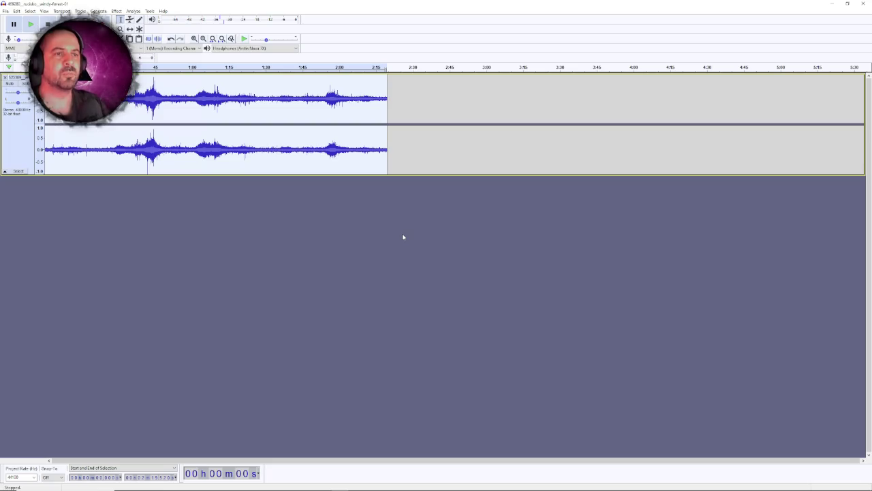
click(194, 39)
drag(90, 150, 730, 150)
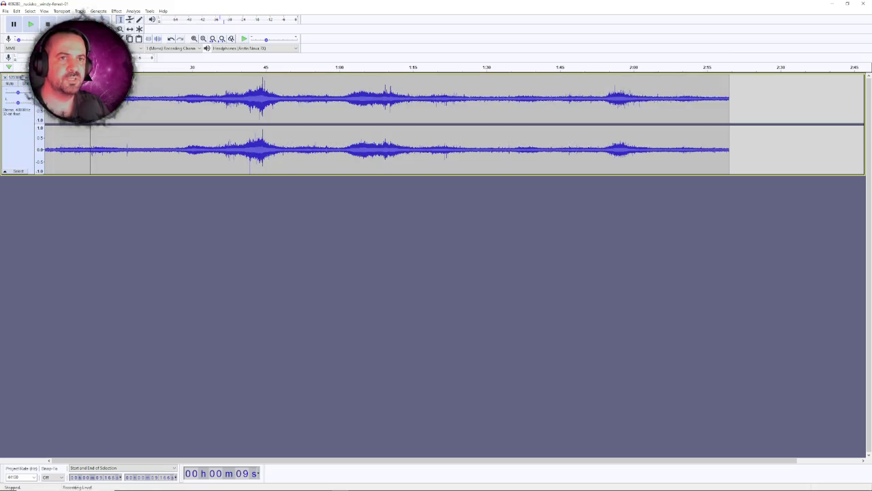
key(space)
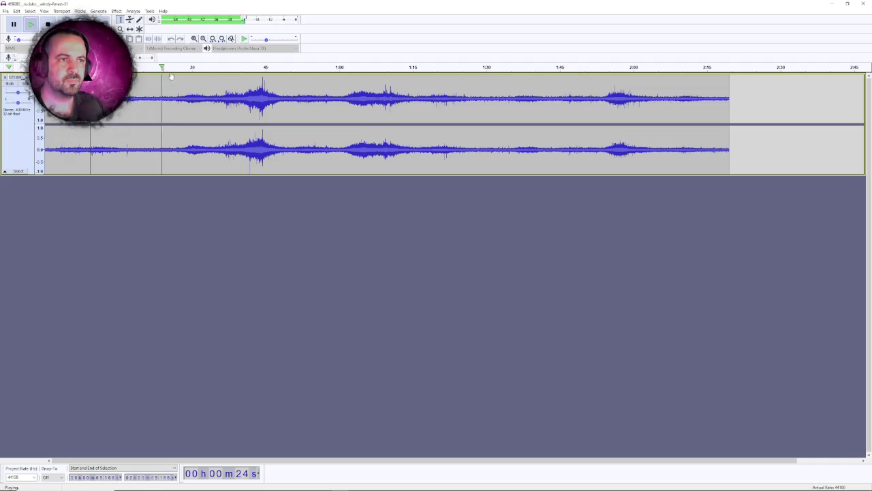
click(246, 75)
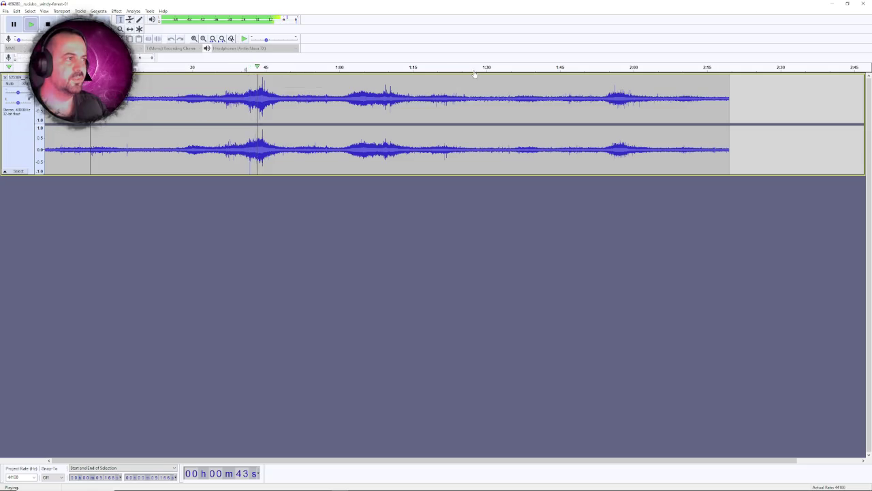
click(441, 75)
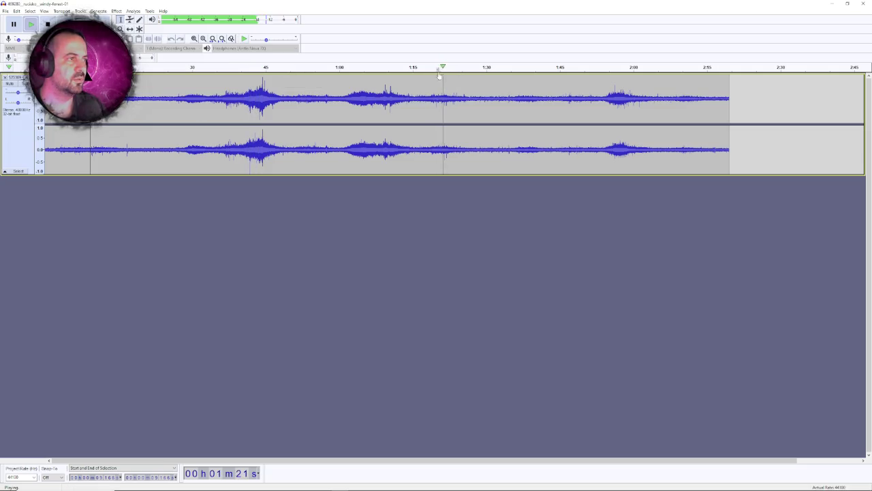
click(510, 73)
click(584, 72)
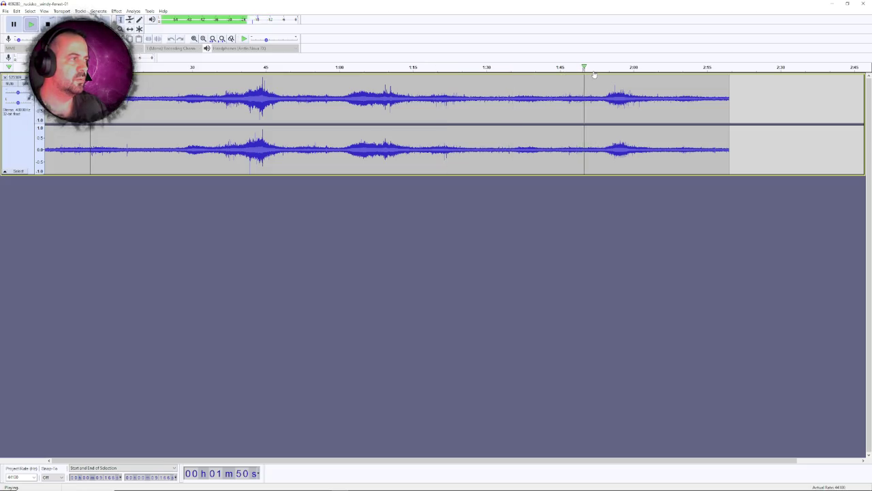
click(419, 69)
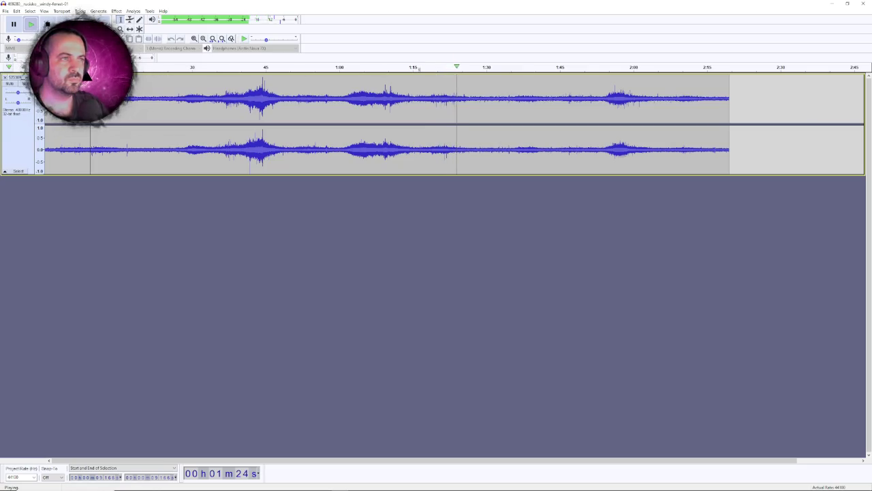
key(space)
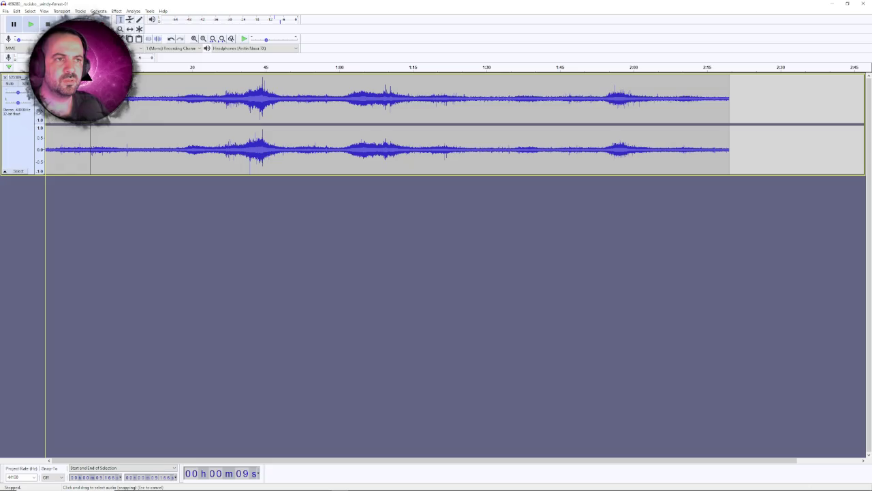
drag(45, 98, 174, 99)
click(164, 68)
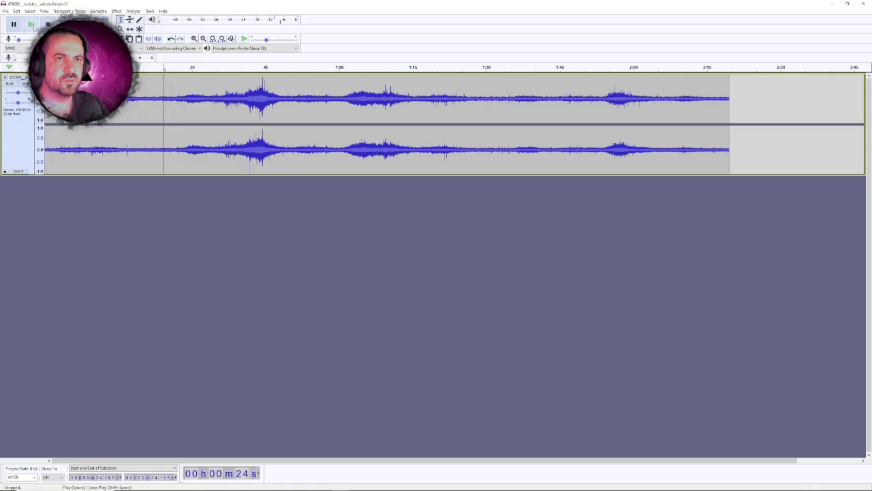
click(203, 68)
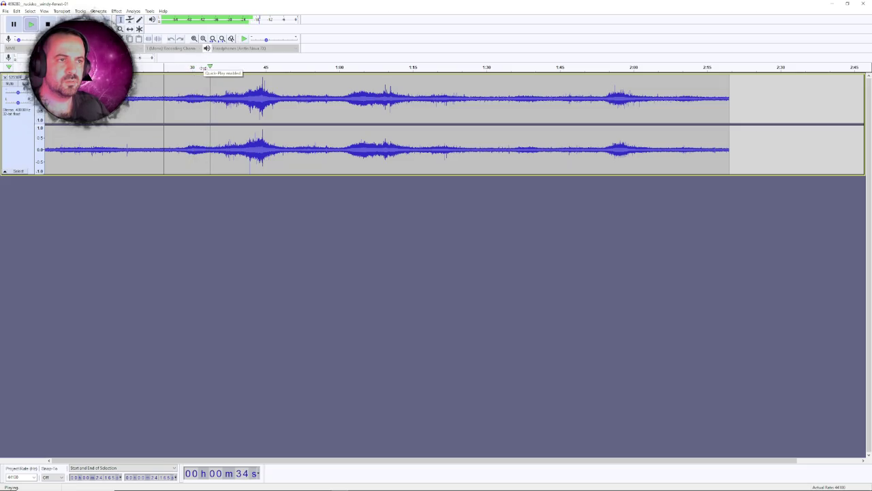
key(space)
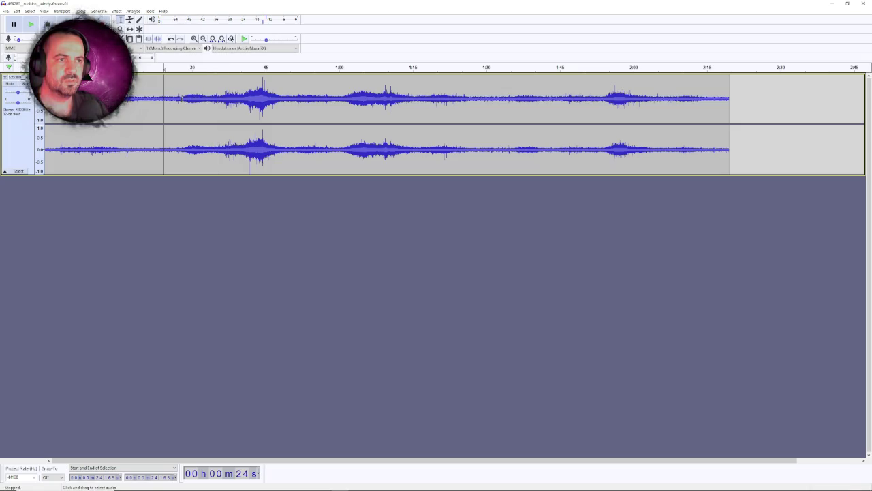
drag(182, 99, 45, 136)
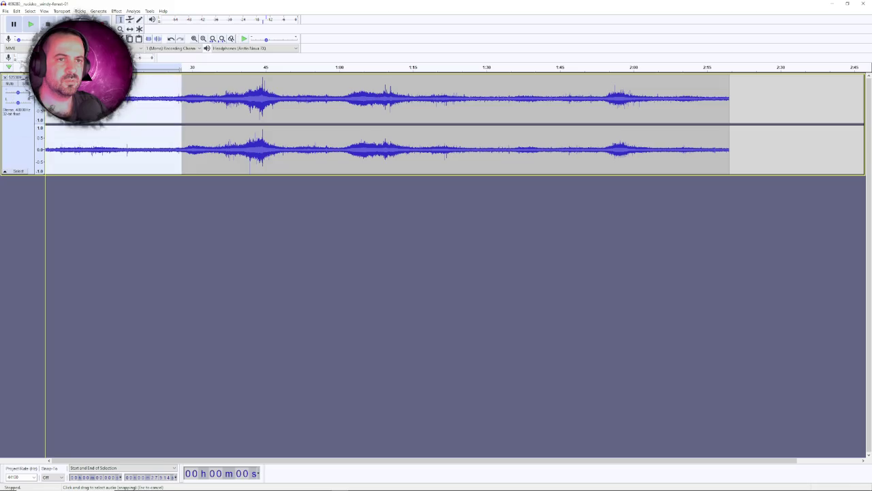
- Trim to the selection, cut the first 2.6 seconds and paste them as a new track
click(149, 39)
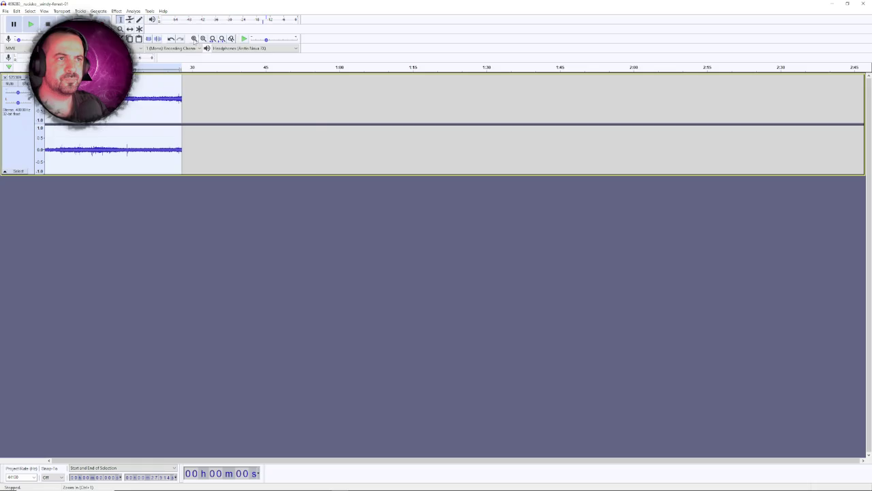
click(194, 39)
click(194, 39)
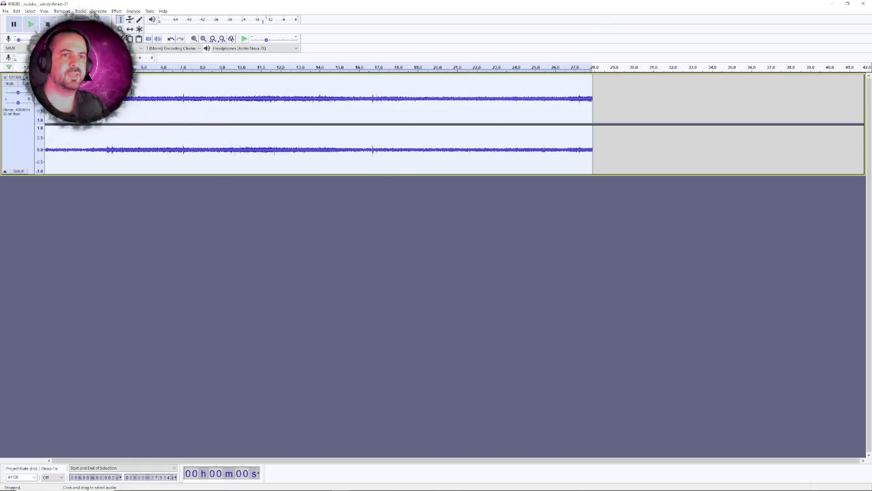
drag(96, 150, 593, 150)
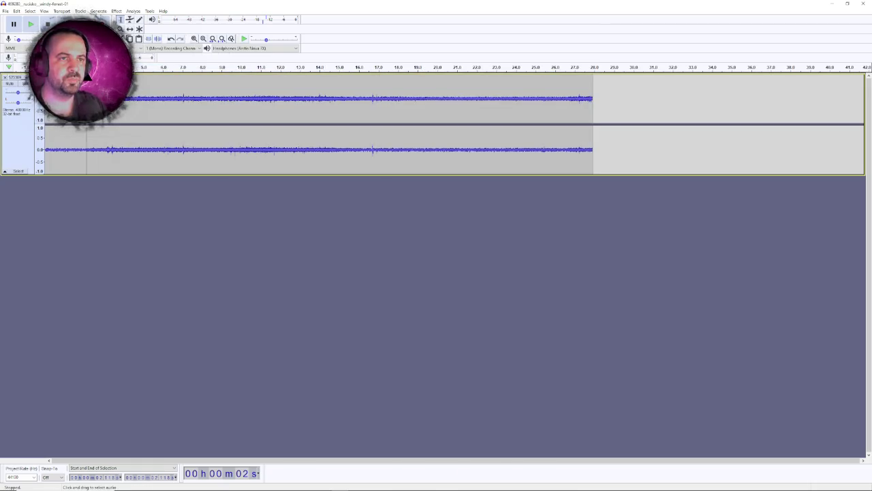
drag(84, 150, 45, 150)
key(Delete)
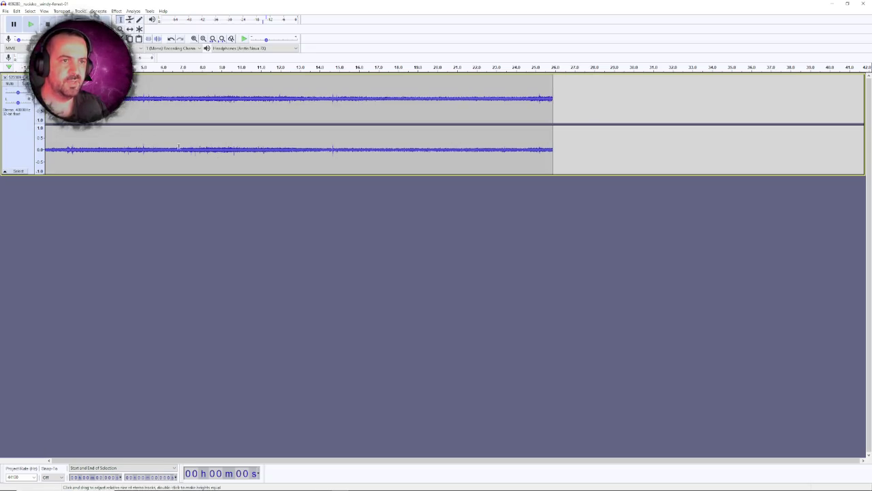
key(ctrl+v)
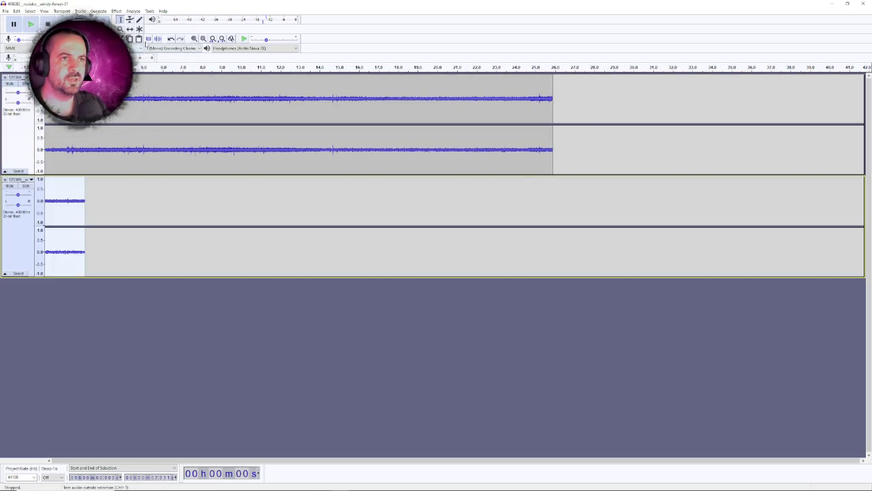
- Shift the short clip to about 25 s and select the 25–26 s overlap on both tracks
drag(78, 192, 558, 201)
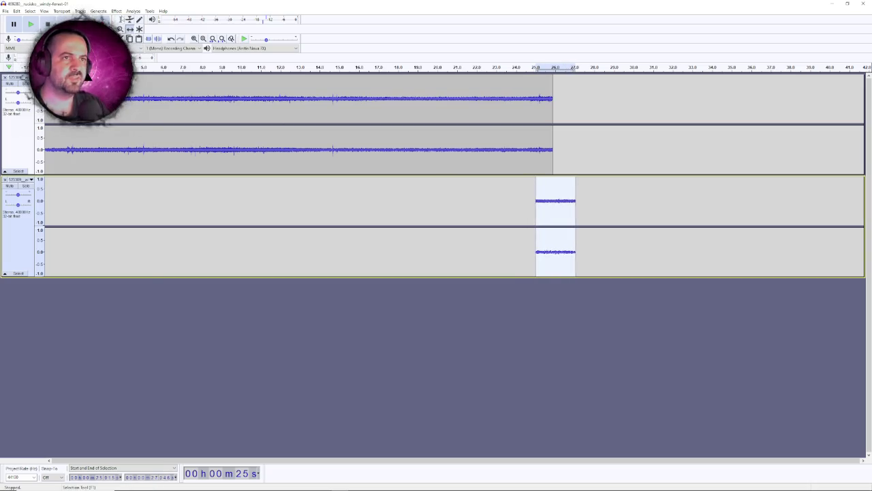
click(507, 204)
drag(537, 167, 553, 168)
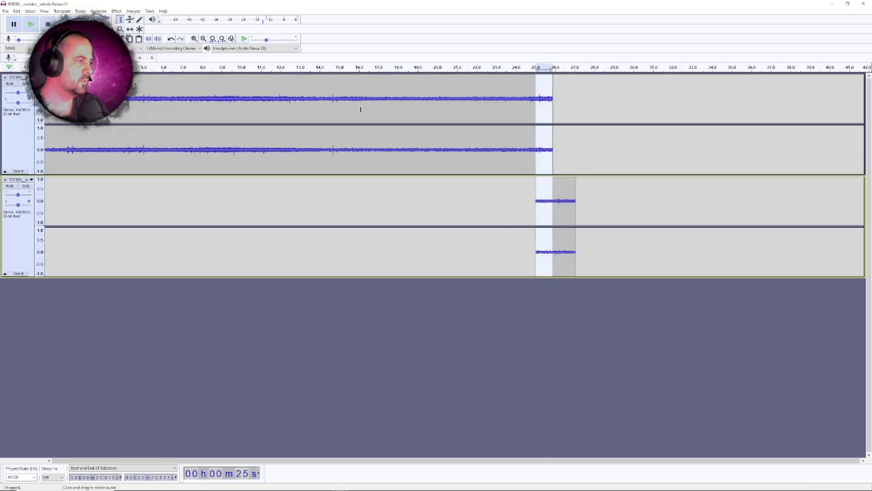
click(116, 11)
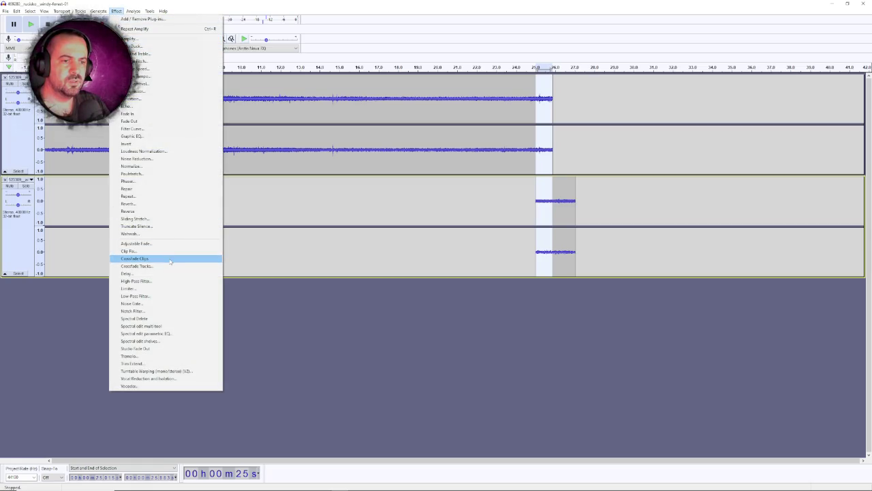
- Apply Crossfade Tracks with default settings and audition the join from around 21–24 s
click(170, 266)
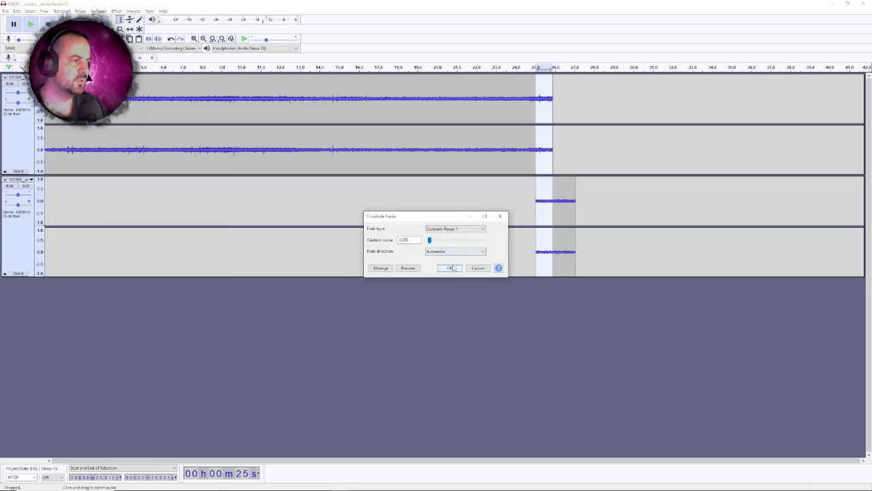
click(452, 268)
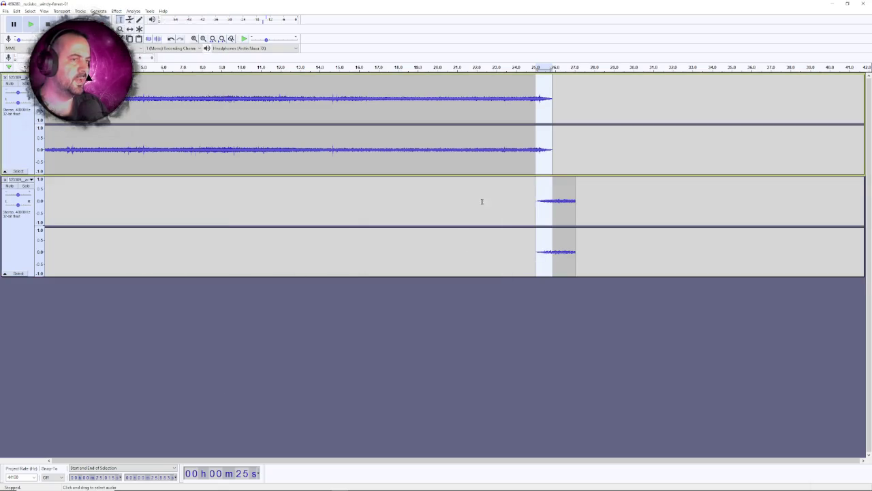
shift+click(493, 136)
drag(496, 120, 513, 116)
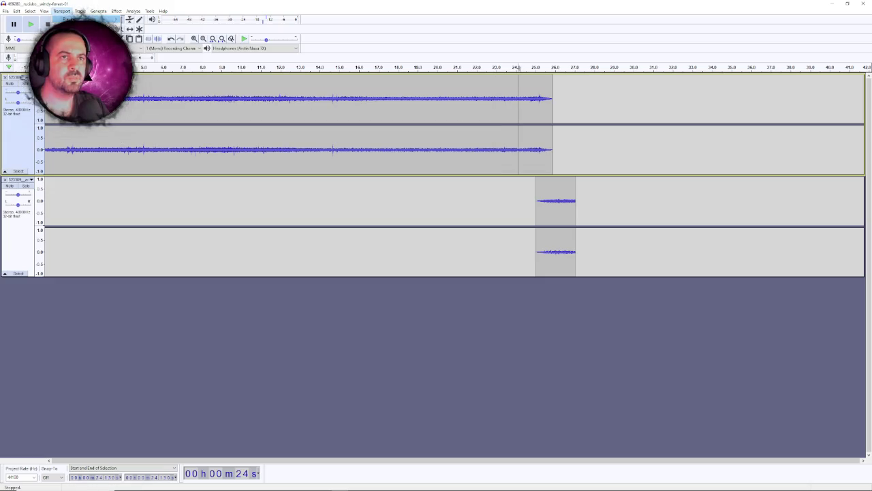
click(163, 20)
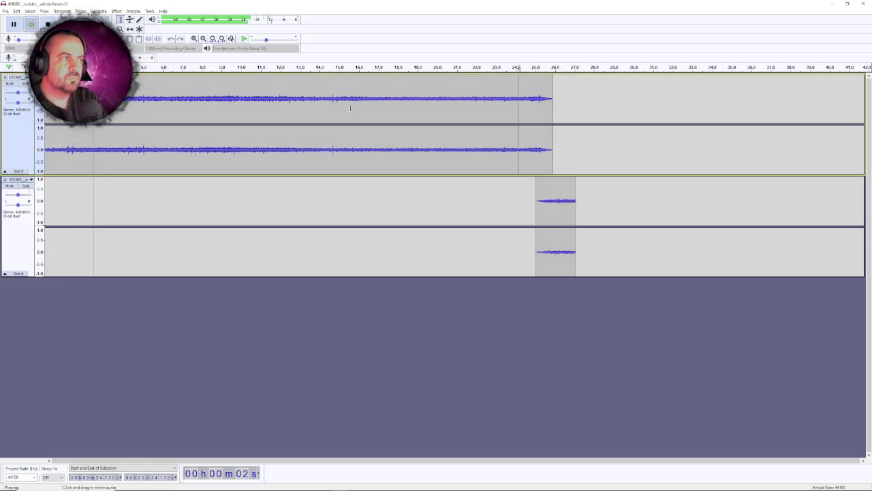
click(516, 67)
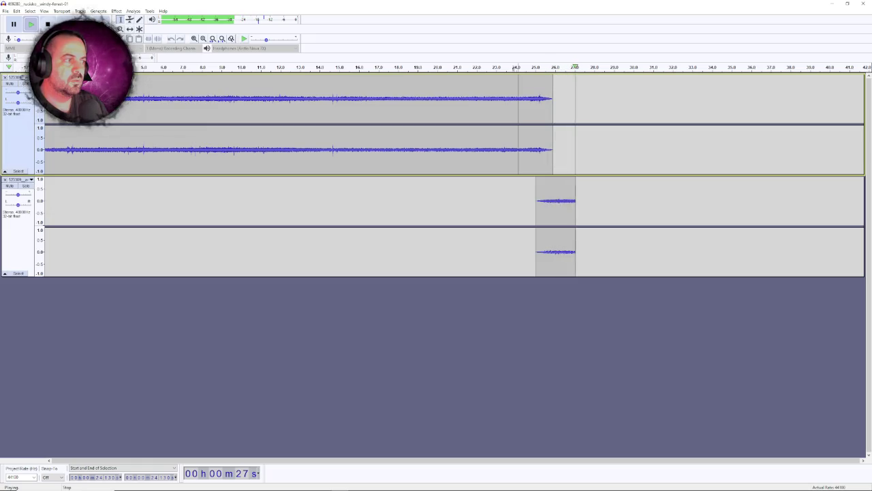
click(455, 68)
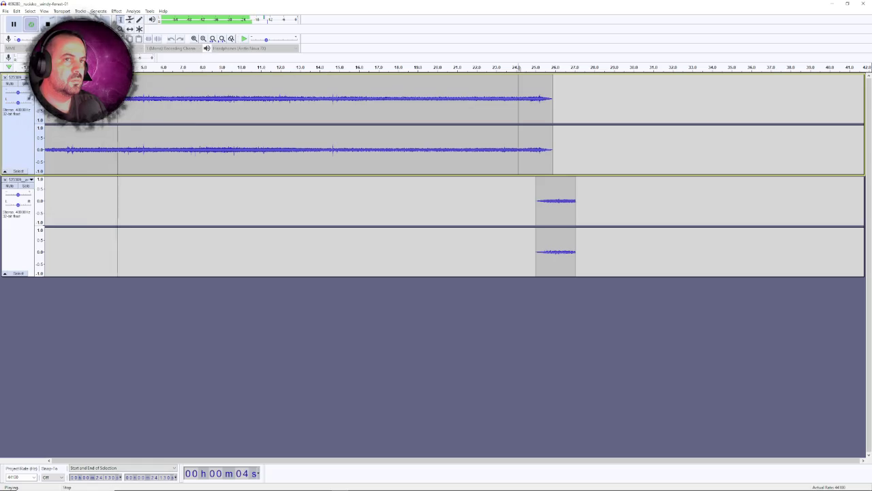
key(space)
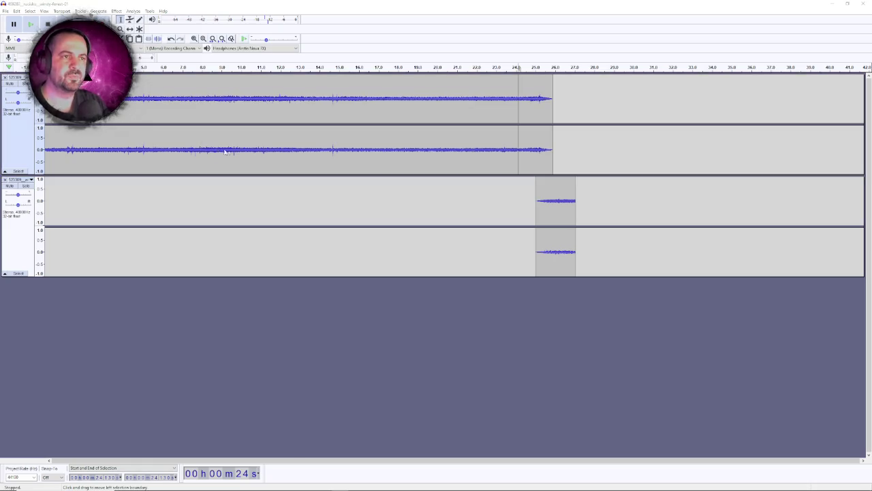
- Export the crossfaded wind mix from Audacity as forest-wind.wav into the Level folder, then return to Unreal
key(ctrl+shift+e)
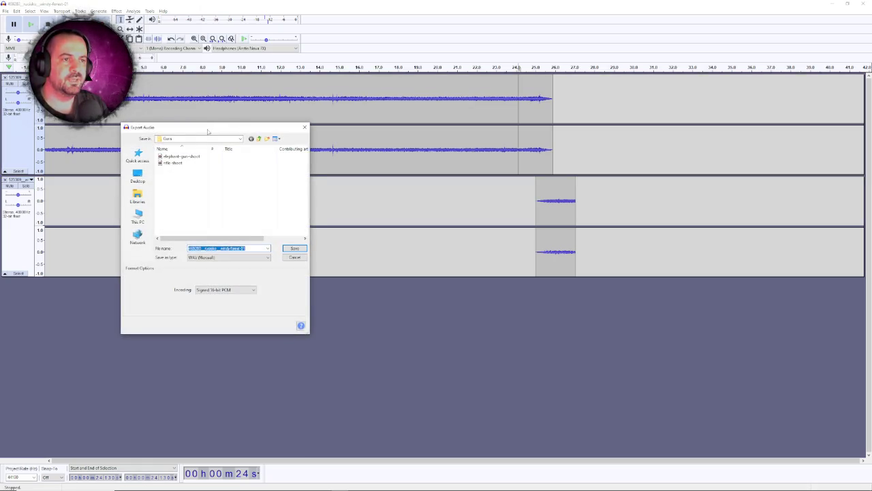
drag(208, 130, 200, 131)
double_click(160, 163)
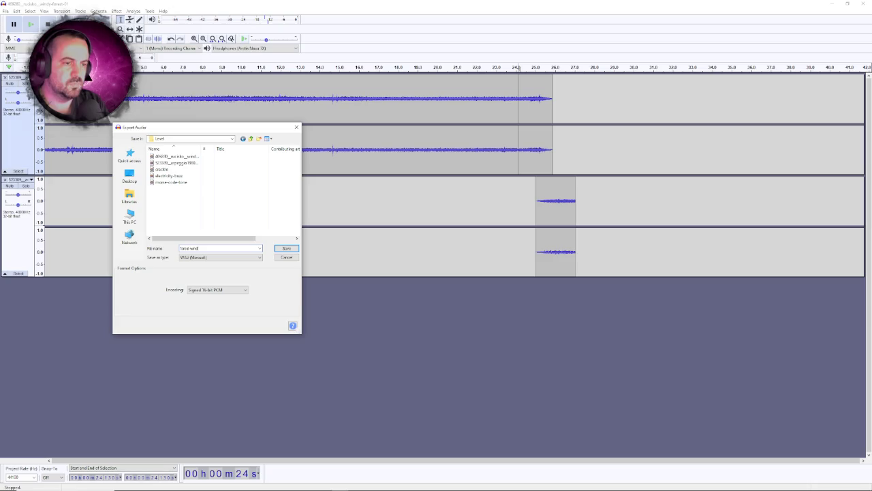
click(283, 249)
click(447, 261)
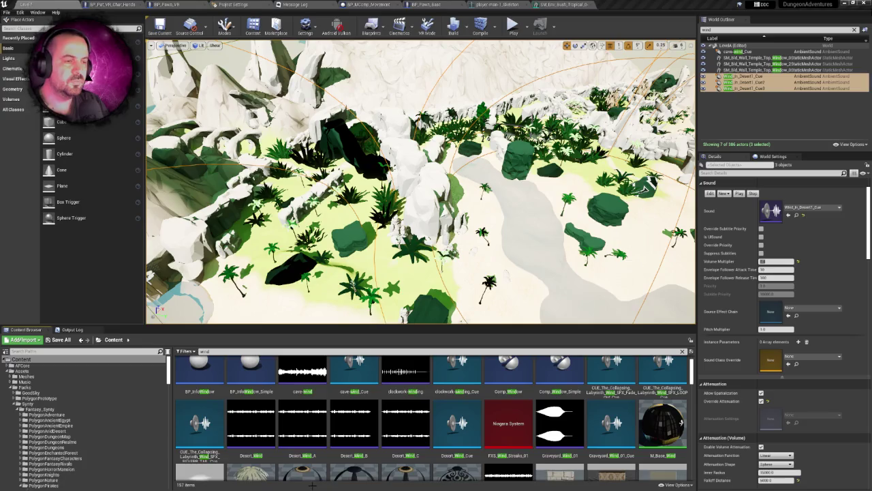
click(298, 484)
drag(240, 186, 222, 262)
- Clear the 'wind' Content Browser search and browse back to the Assets folder
click(682, 351)
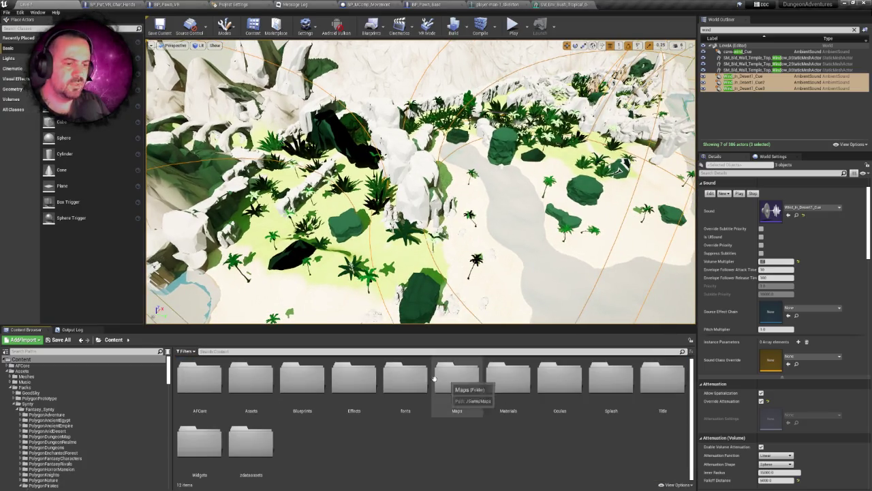
click(24, 372)
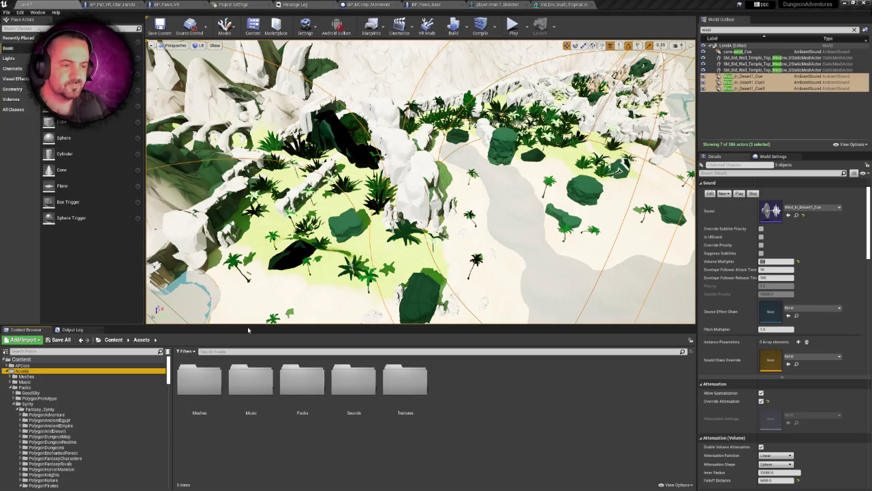
click(25, 376)
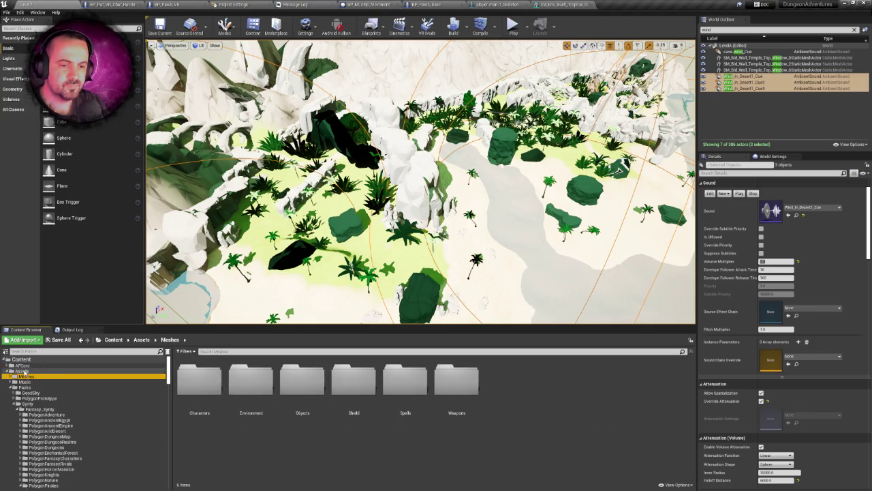
double_click(199, 381)
click(168, 340)
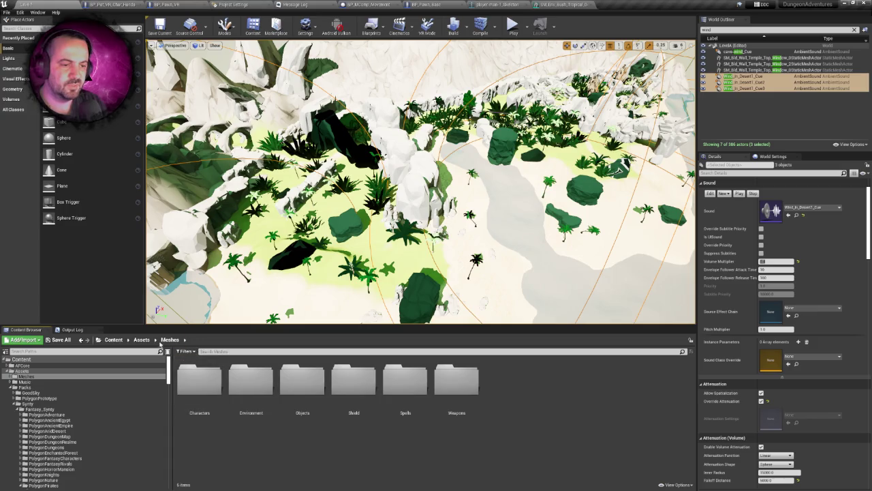
click(142, 339)
- Open Sounds > Environment > Ambient and bring up the forest-wind sound wave's context menu
double_click(353, 380)
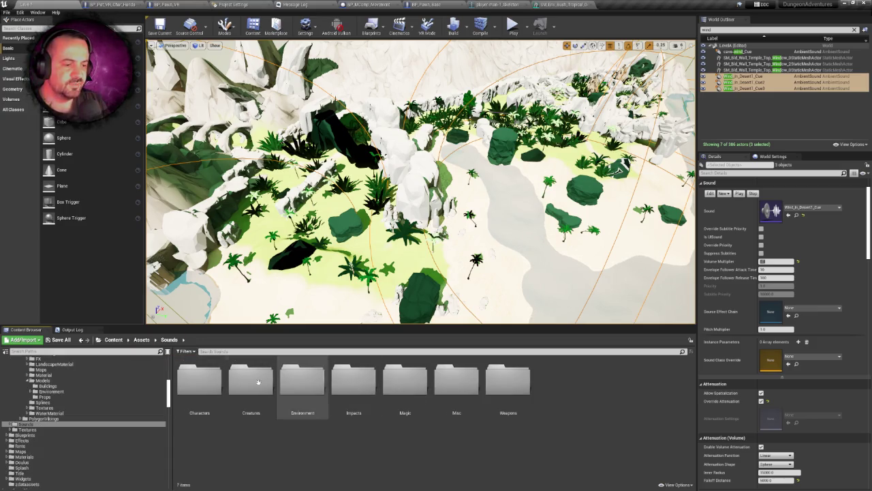
double_click(302, 380)
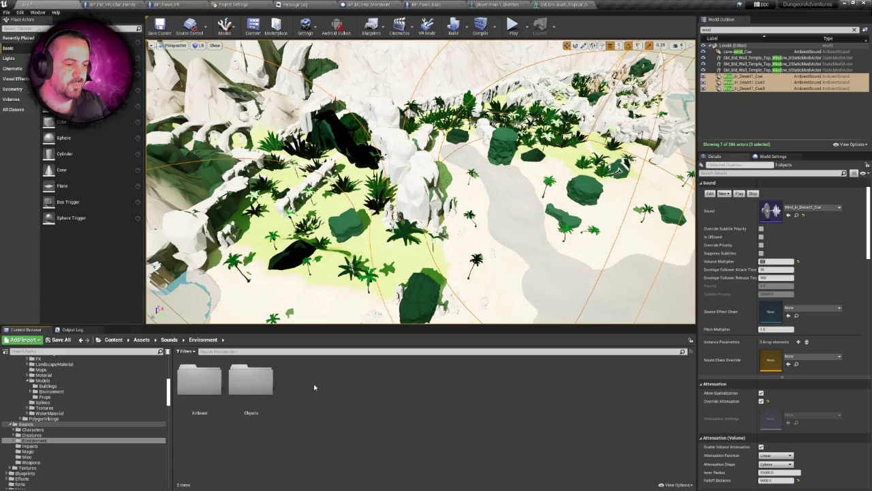
double_click(199, 380)
scroll(407, 384, down, 2)
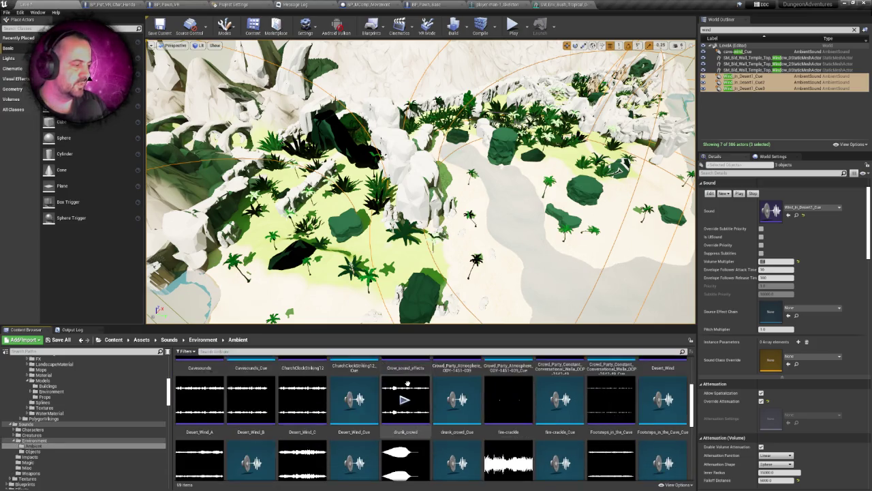
scroll(408, 384, down, 5)
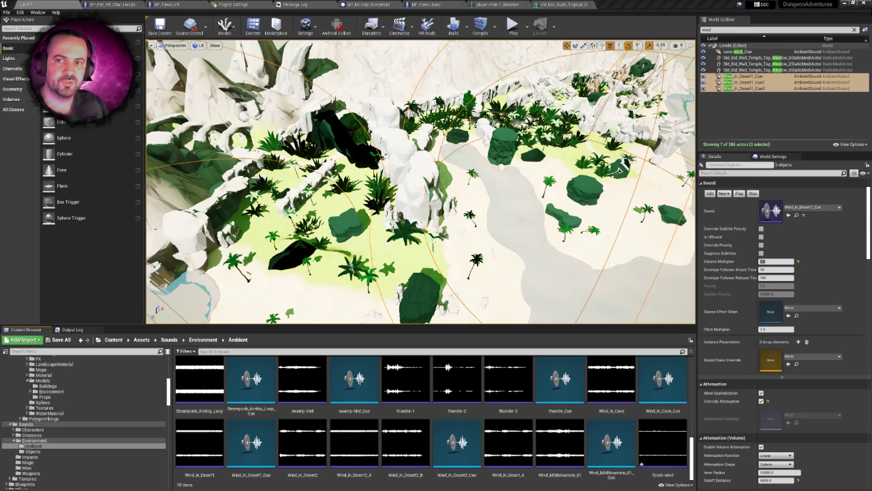
right_click(661, 446)
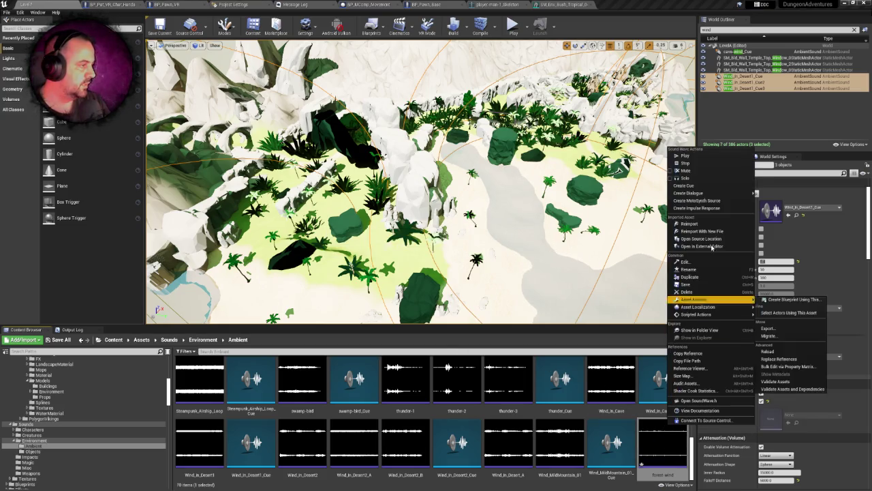
- Create forest-wind_Cue from the forest-wind wave and enable Looping on its Wave Player node
click(688, 185)
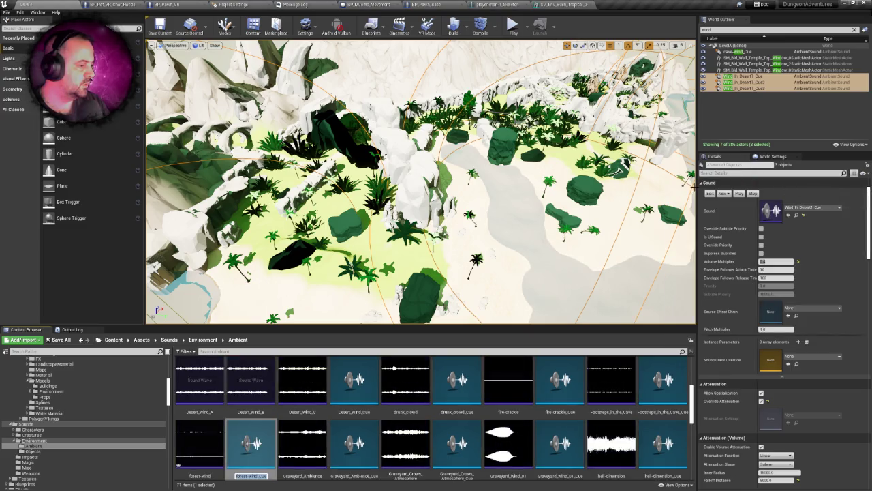
key(Return)
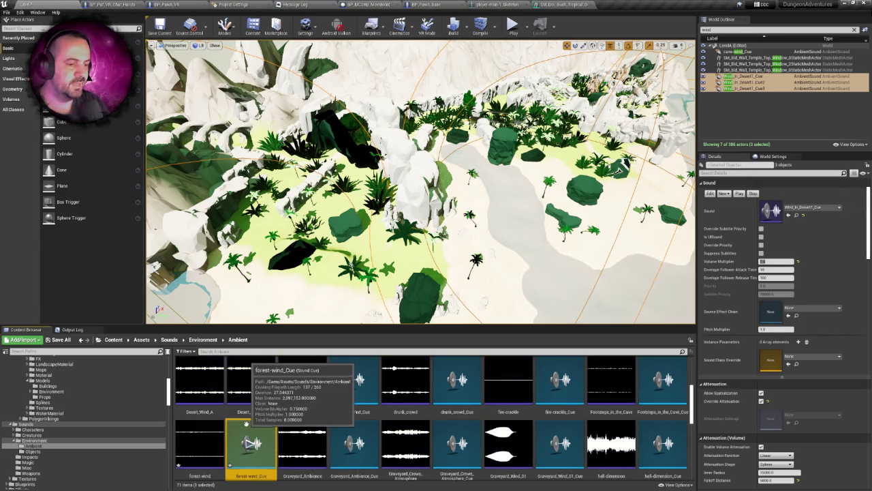
double_click(250, 444)
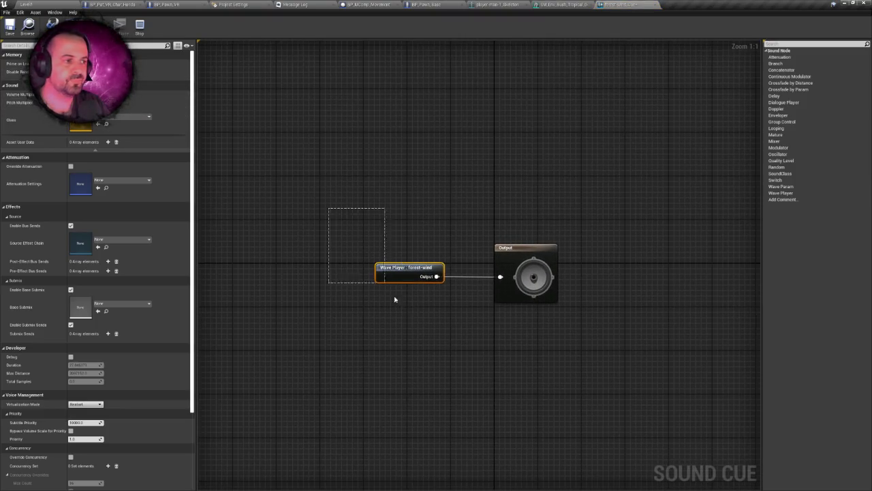
click(386, 278)
click(71, 91)
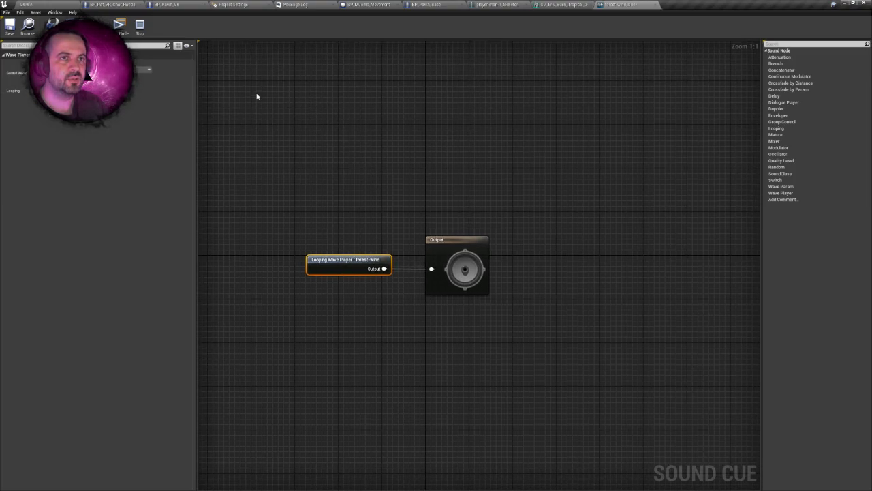
click(28, 5)
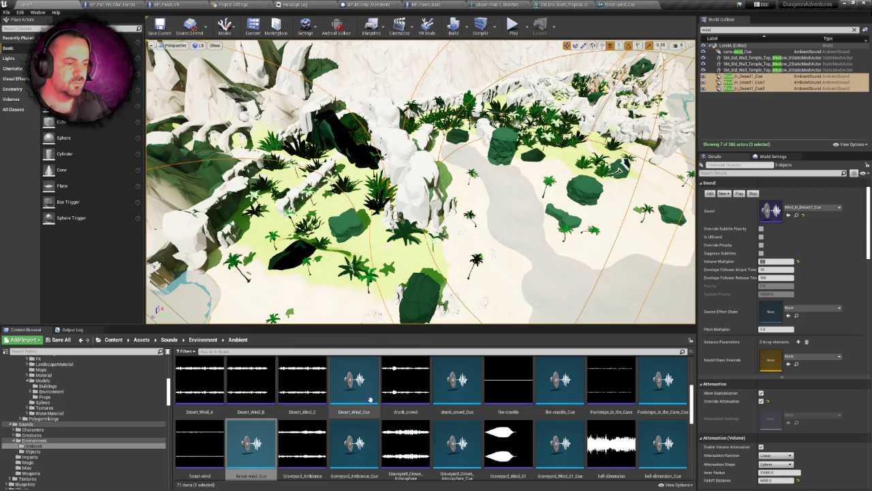
- Fly the camera down into the jungle and drop forest-wind_Cue beside the dark rock formation
key(f)
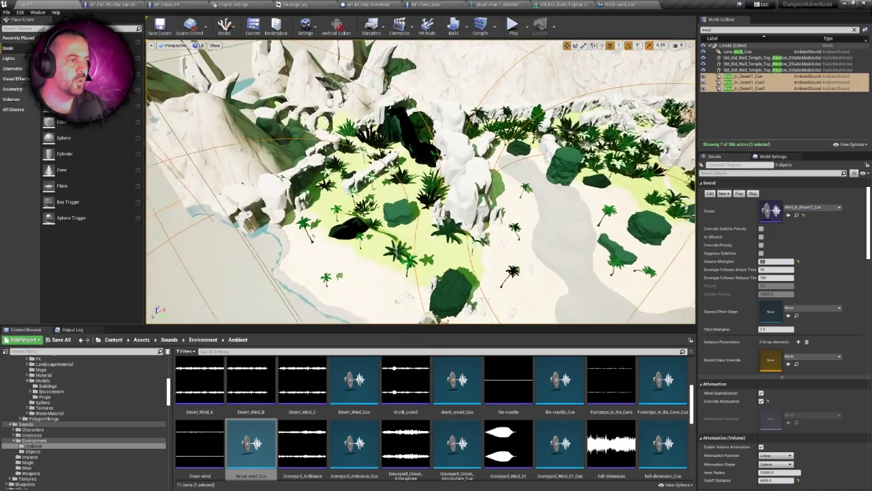
drag(476, 166, 461, 121)
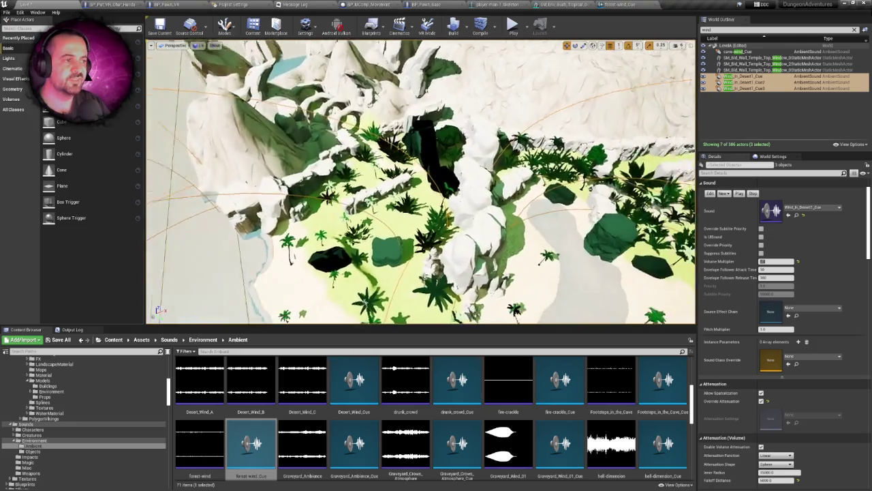
key(w)
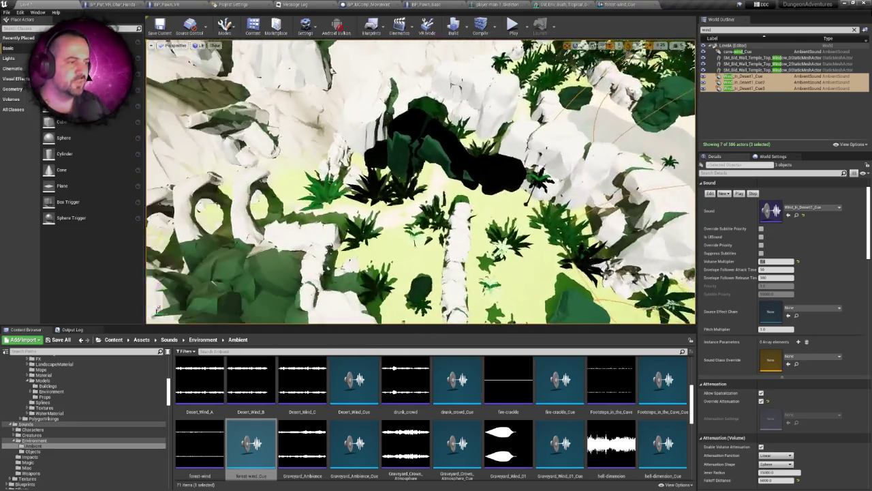
drag(250, 443, 362, 369)
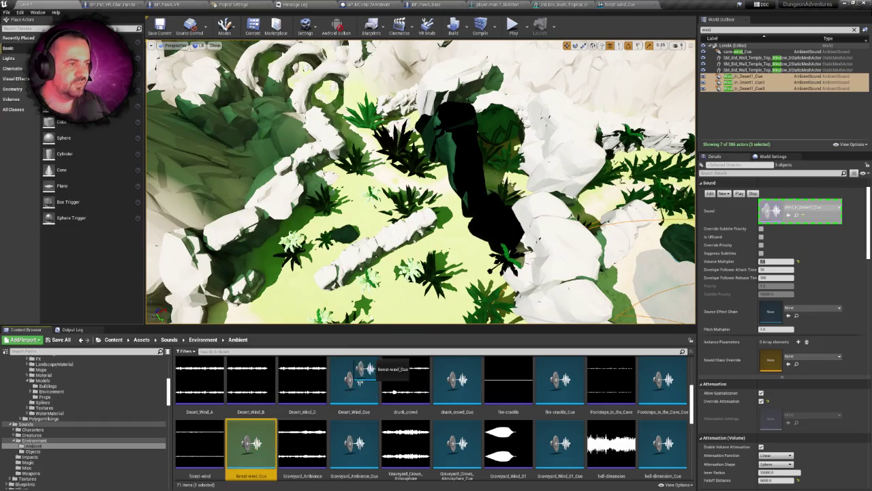
drag(388, 290, 410, 192)
key(w)
key(w)
key(s)
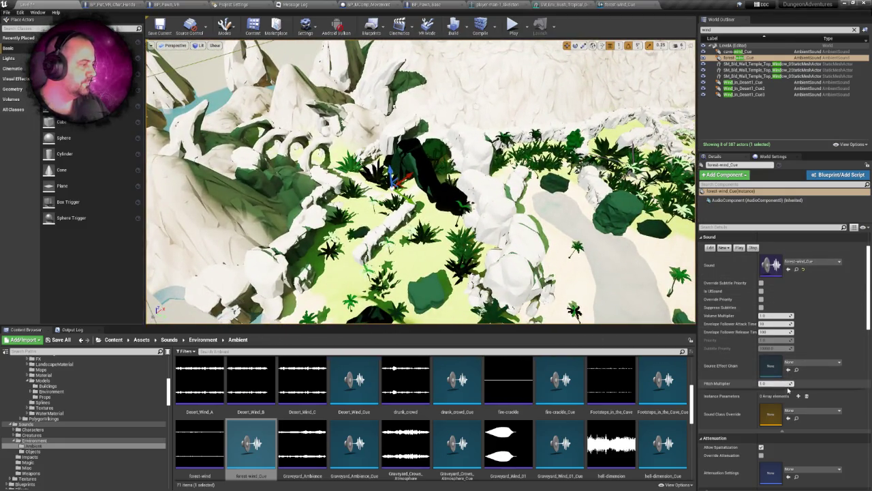
- Set the forest-wind sound actor's Volume Multiplier to 0.3
mouse_move(869, 280)
mouse_down()
mouse_move(870, 412)
mouse_move(870, 259)
mouse_up()
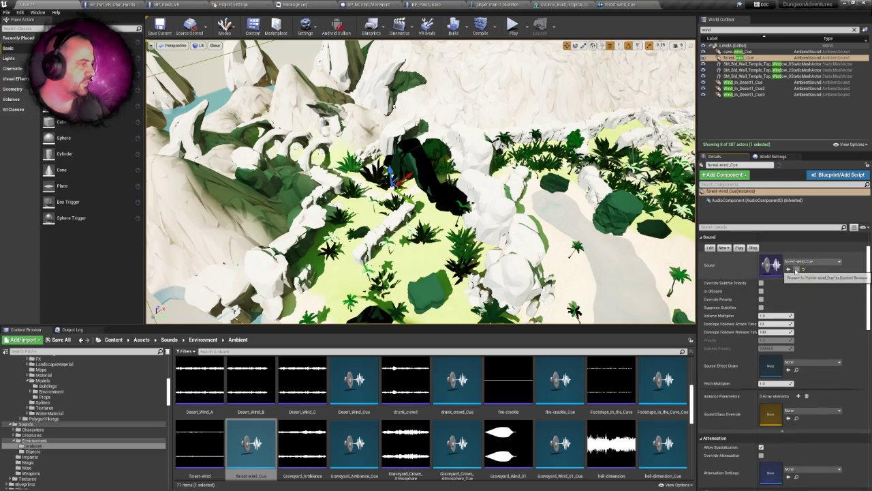
click(250, 444)
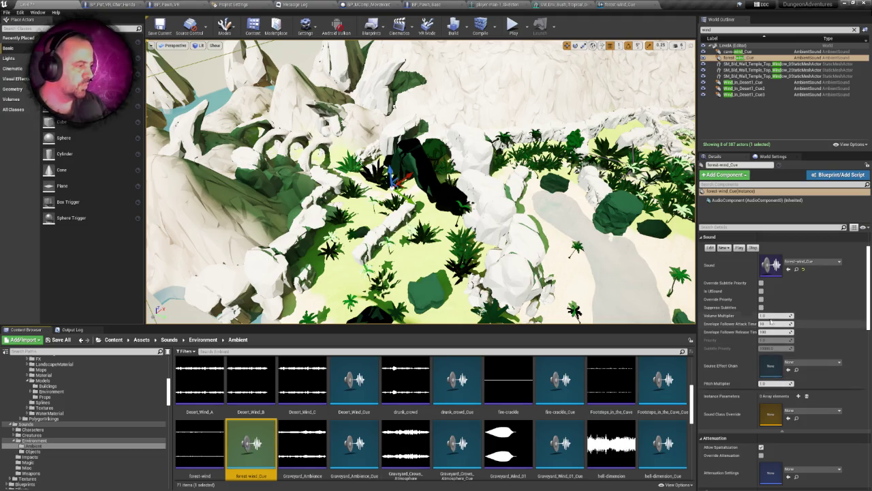
key(Return)
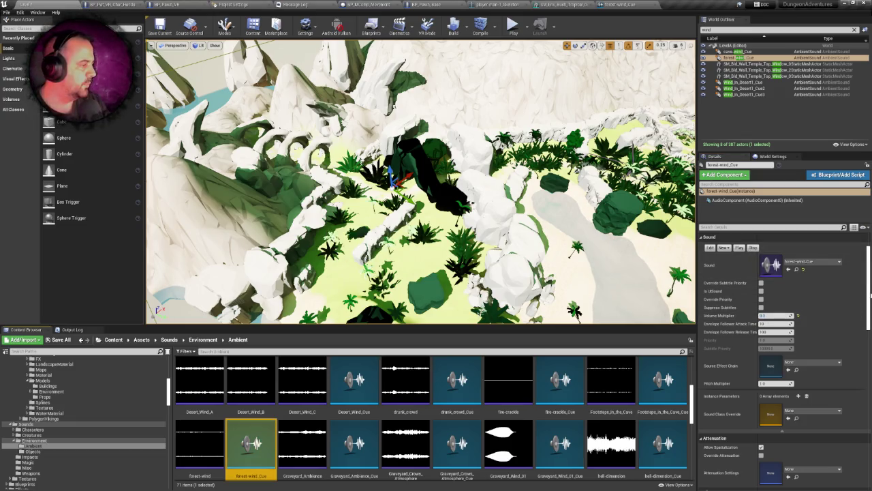
- Enable Override Attenuation with an inner radius of 5000 and falloff distance of 4000
scroll(784, 341, down, 3)
click(762, 375)
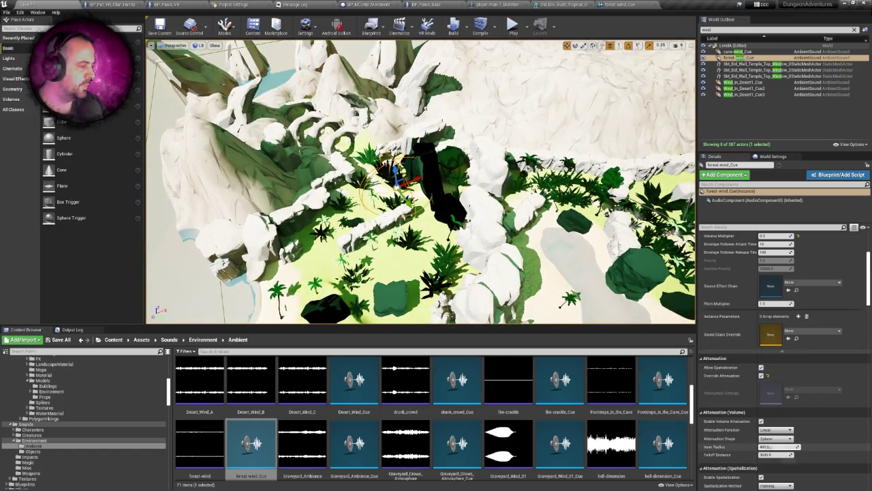
text(0)
key(Return)
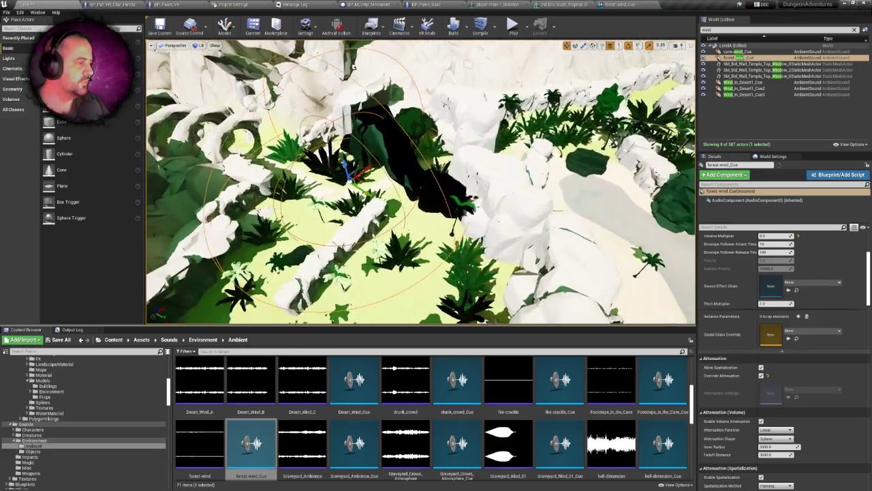
click(777, 454)
text(4000)
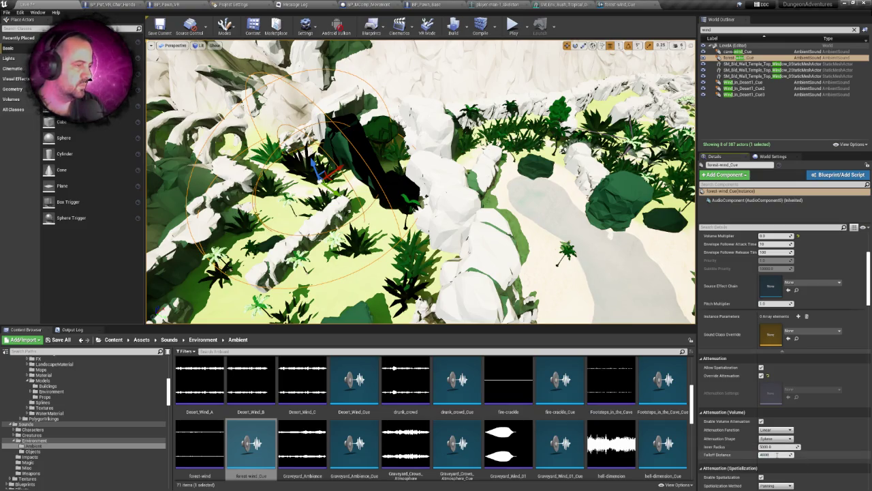
key(Return)
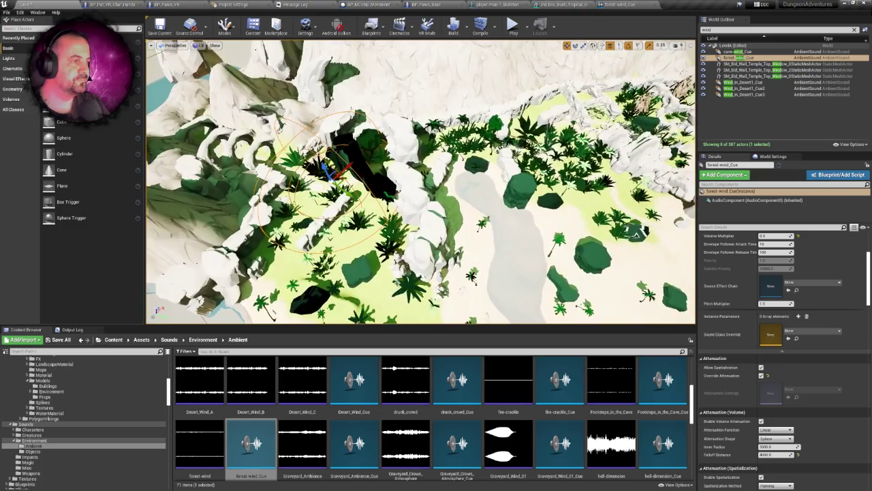
- Compare the Wind_In_Desert1_Cue and Wind_In_Desert1_Cue2 sound actors' settings in the Outliner
click(743, 88)
double_click(743, 88)
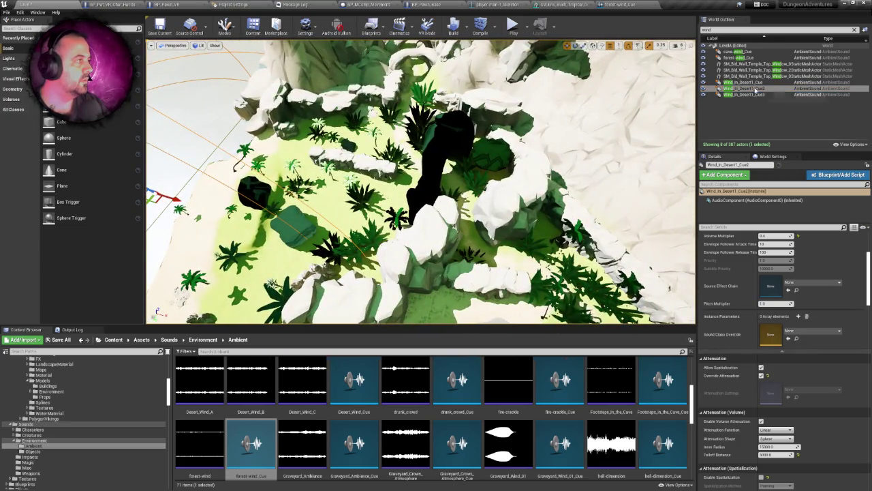
click(742, 82)
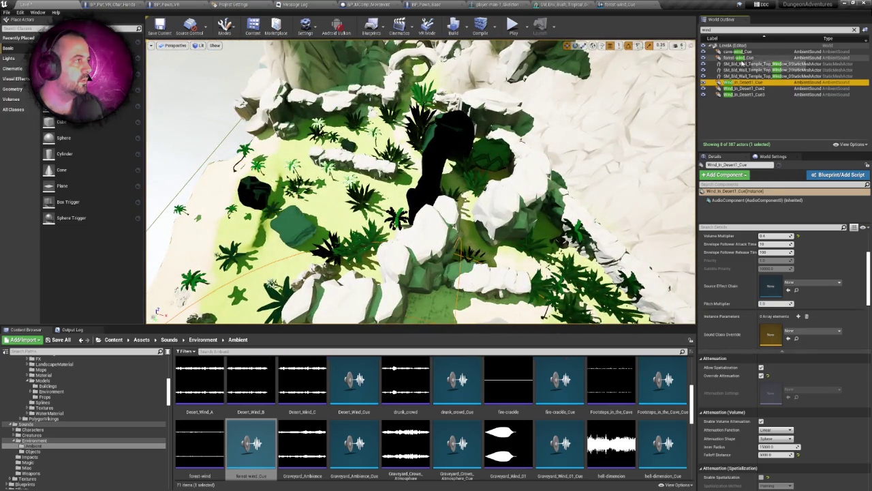
click(743, 87)
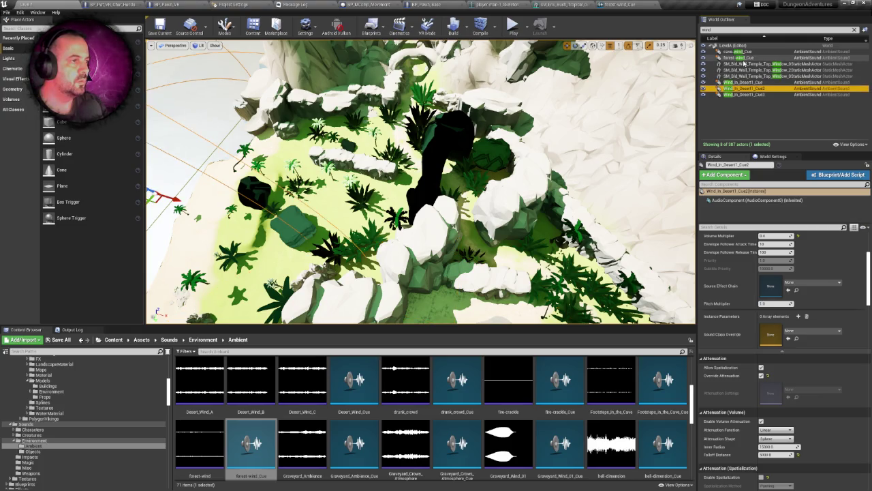
- Check cave-wind_Cue, then focus forest-wind_Cue and duplicate it with Ctrl+W into forest-wind_Cue2
double_click(738, 57)
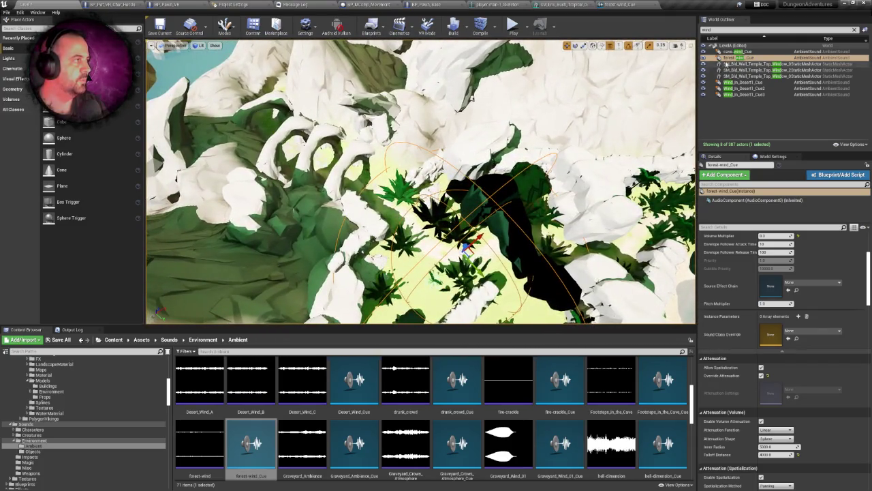
key(Up)
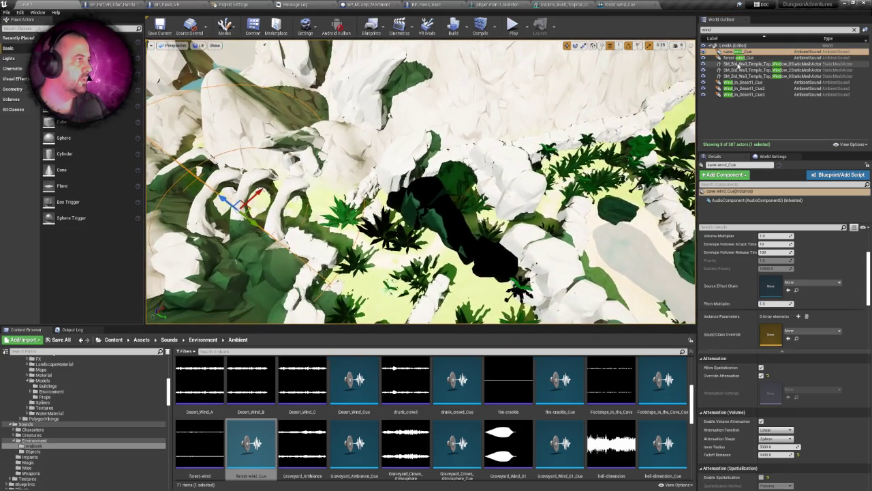
double_click(738, 58)
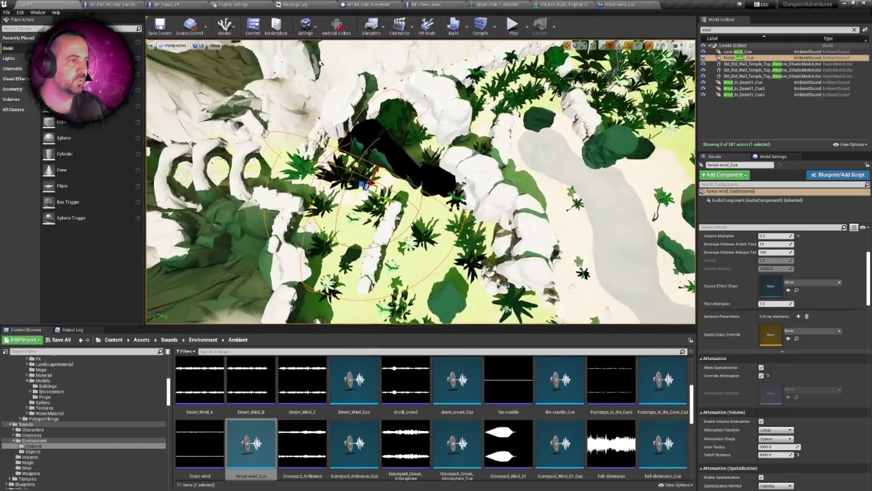
key(ctrl+w)
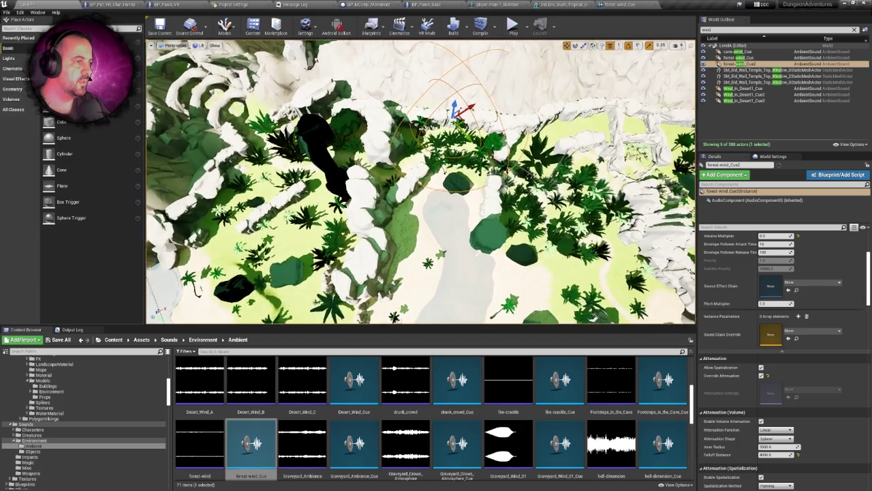
double_click(744, 59)
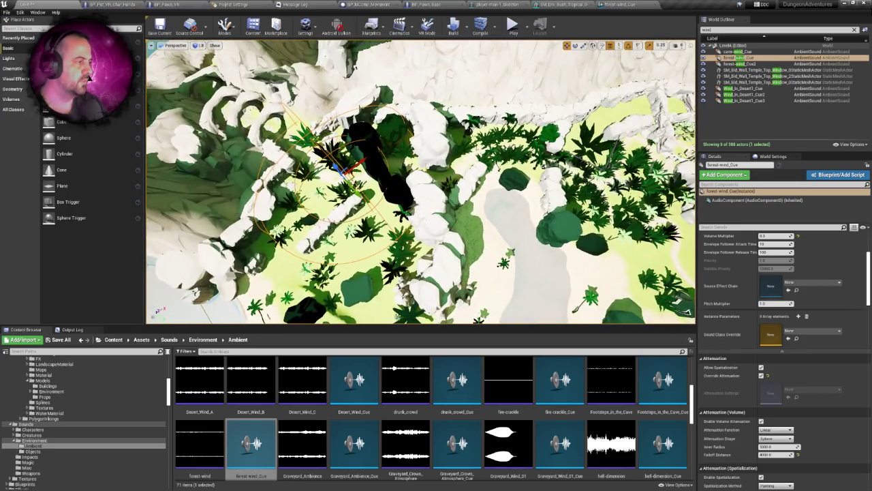
click(740, 64)
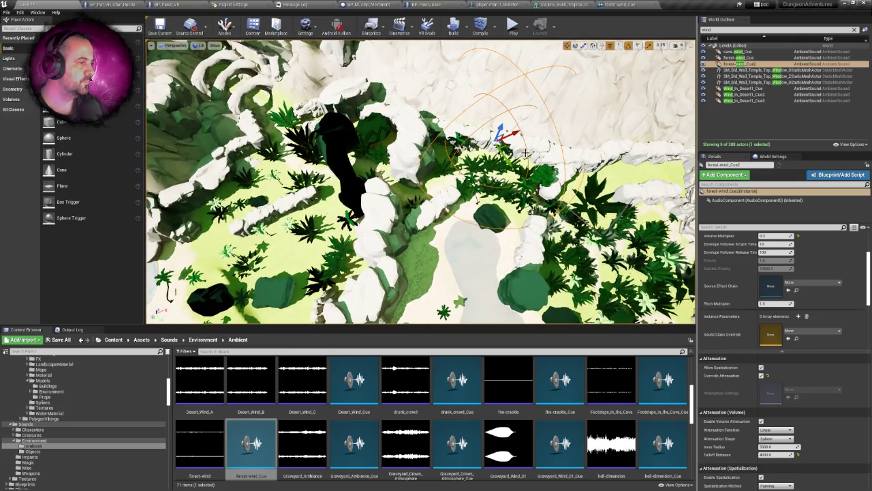
double_click(740, 57)
text(1500)
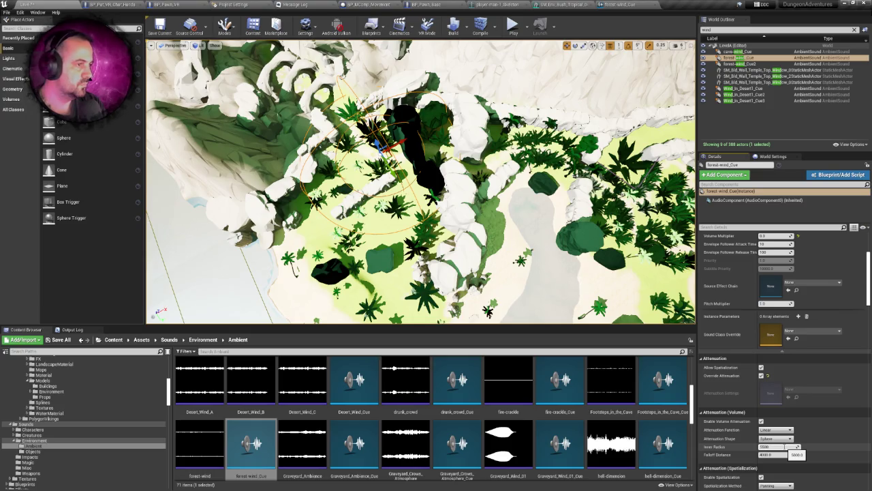
- Widen forest-wind_Cue's inner radius and nudge the actor slightly in the scene
drag(796, 447, 798, 447)
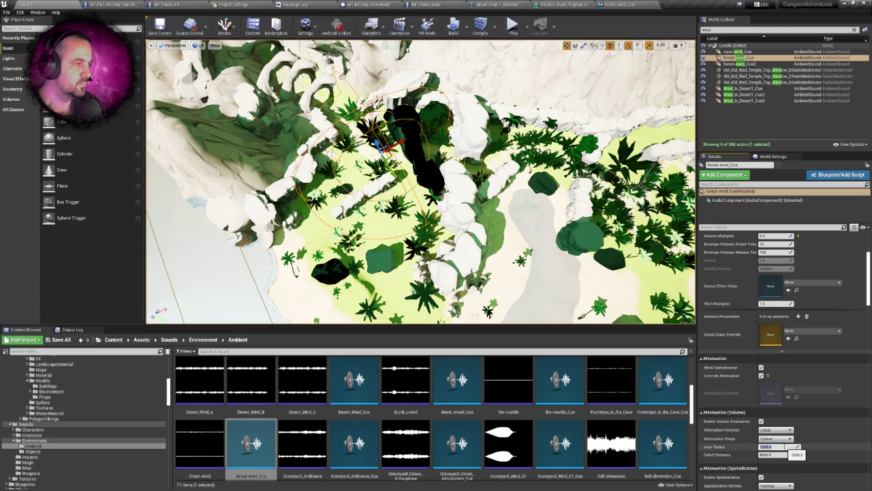
drag(787, 447, 797, 447)
drag(399, 136, 403, 145)
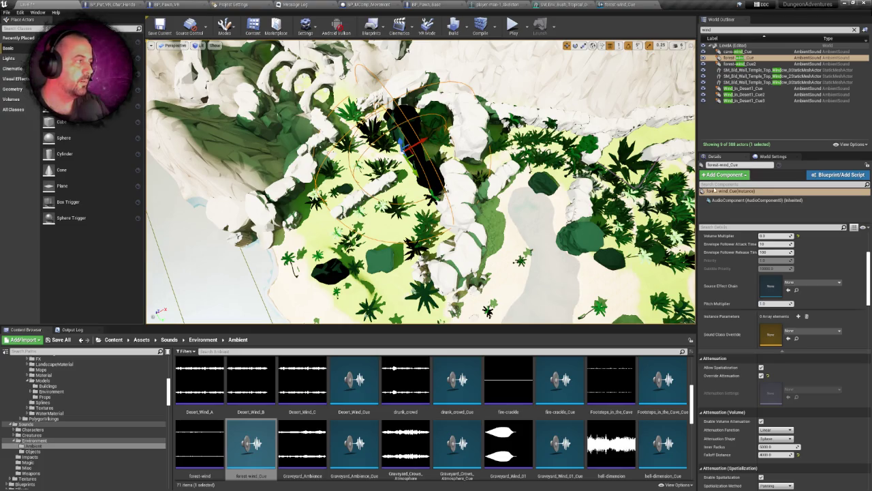
- Duplicate forest-wind_Cue2 into forest-wind_Cue3 and move it further along the jungle ridge
click(749, 64)
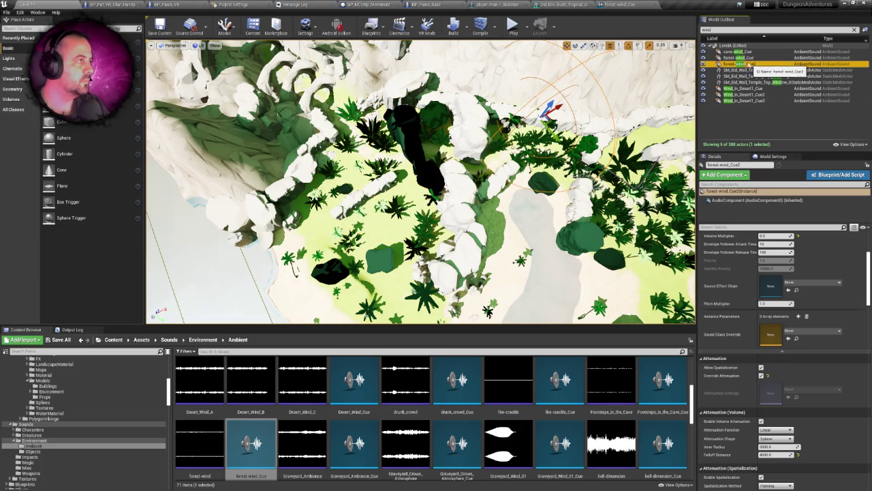
click(746, 59)
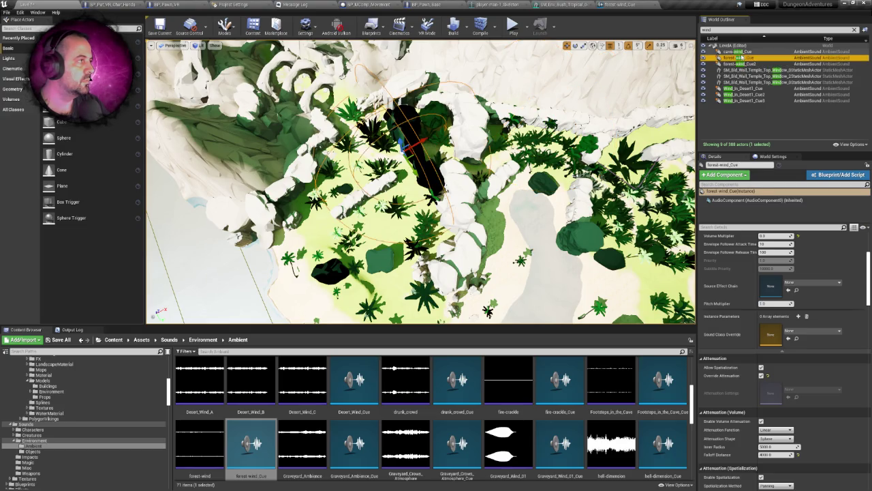
click(737, 51)
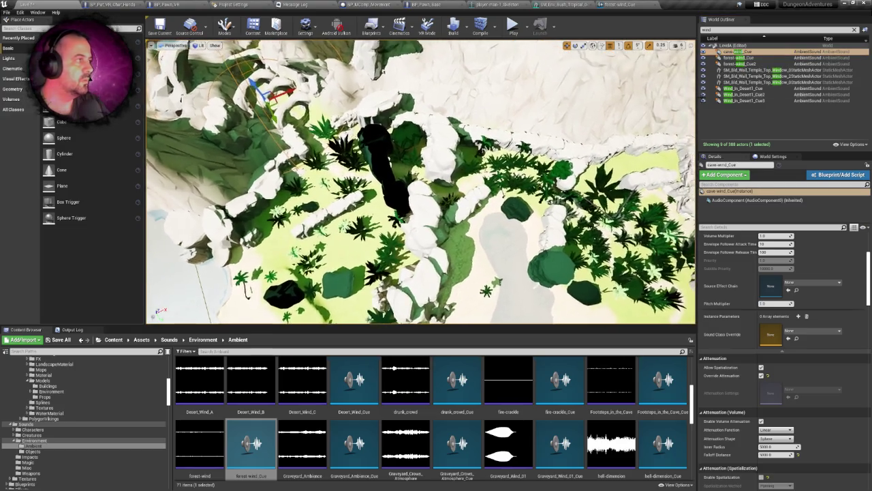
double_click(749, 63)
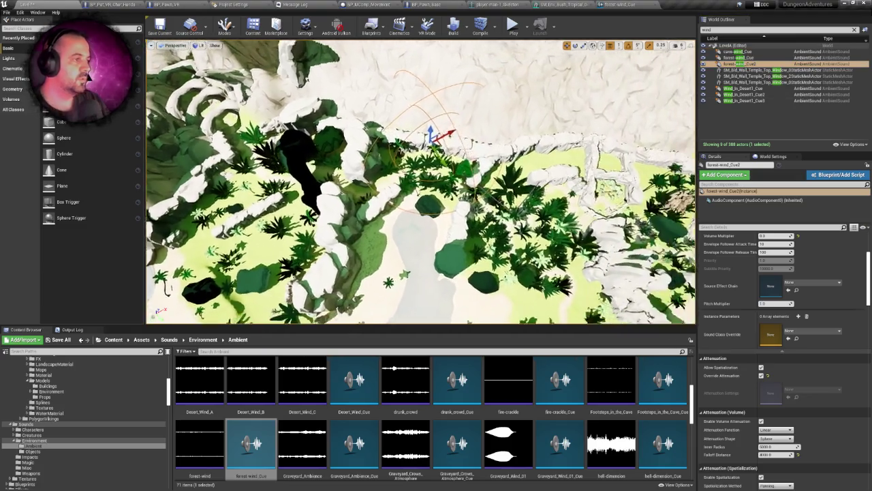
scroll(421, 180, down, 5)
key(ctrl+w)
mouse_move(359, 142)
mouse_down()
mouse_move(409, 198)
mouse_move(443, 206)
mouse_move(453, 186)
mouse_up()
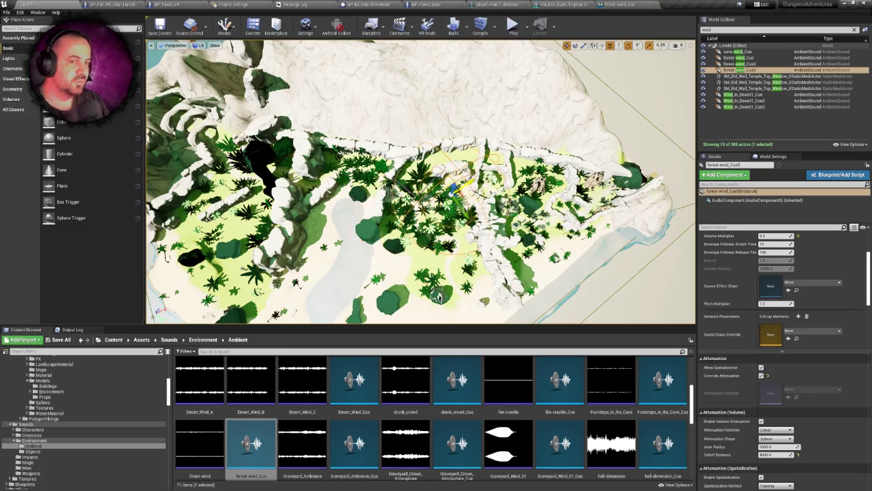
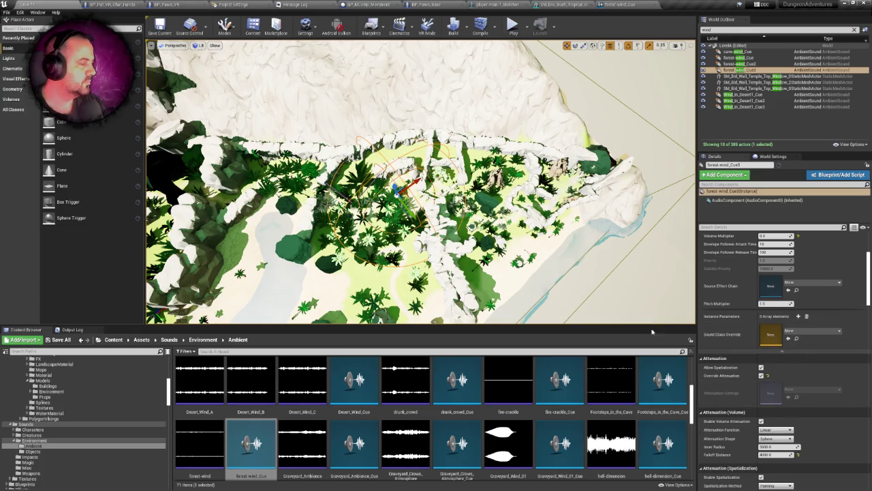
- Give forest-wind_Cue3 an attenuation Inner Radius of 7000, then tilt the view over the jungle
click(746, 64)
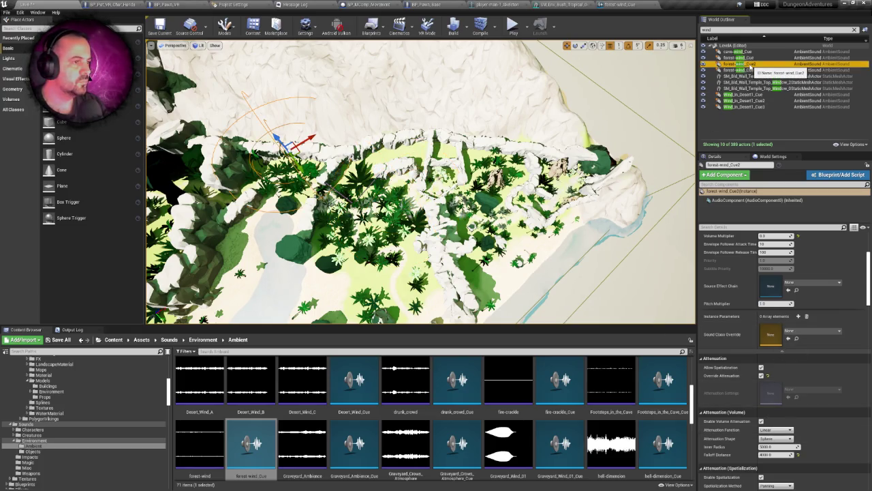
click(742, 70)
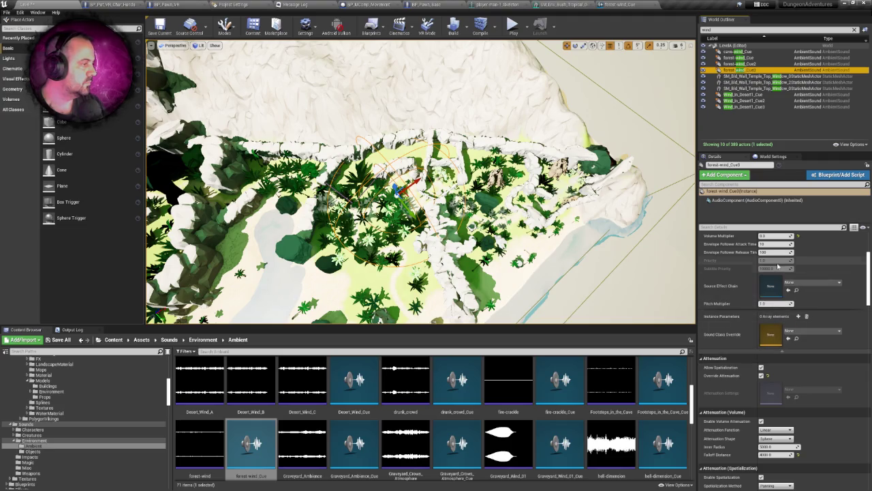
click(777, 446)
text(6000)
click(777, 446)
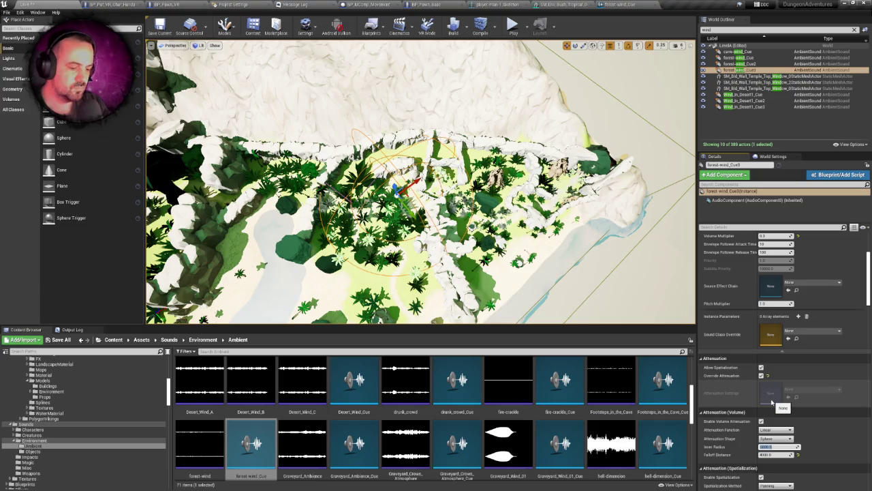
text(2000)
key(Return)
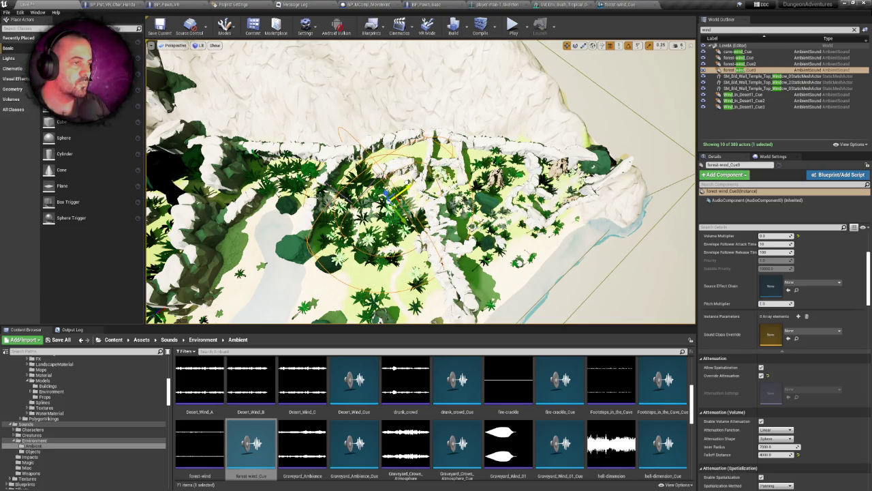
scroll(421, 180, up, 5)
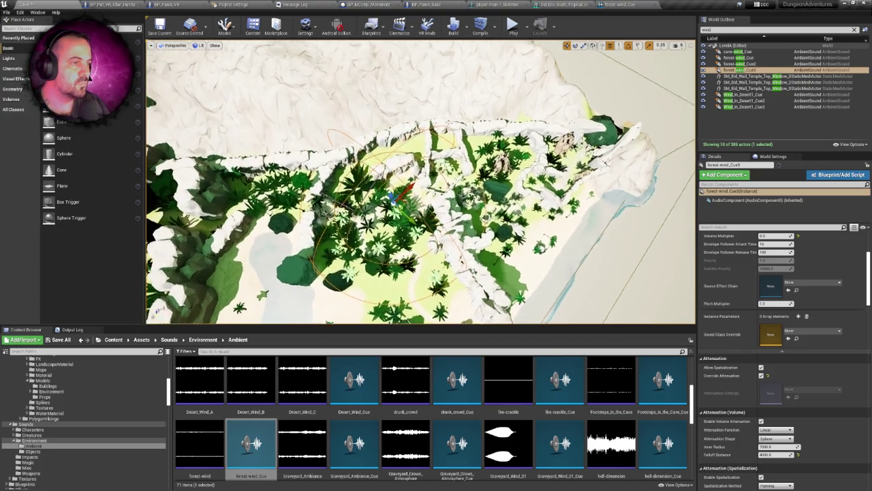
scroll(407, 181, down, 5)
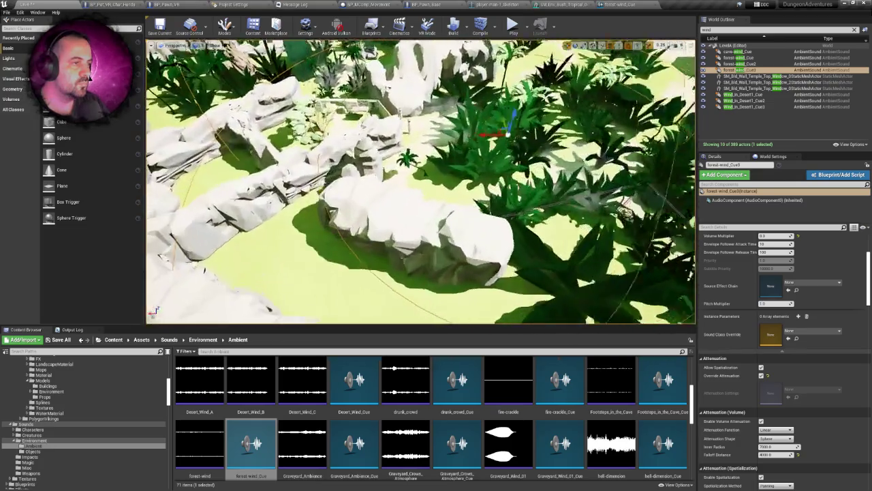
drag(406, 181, 446, 48)
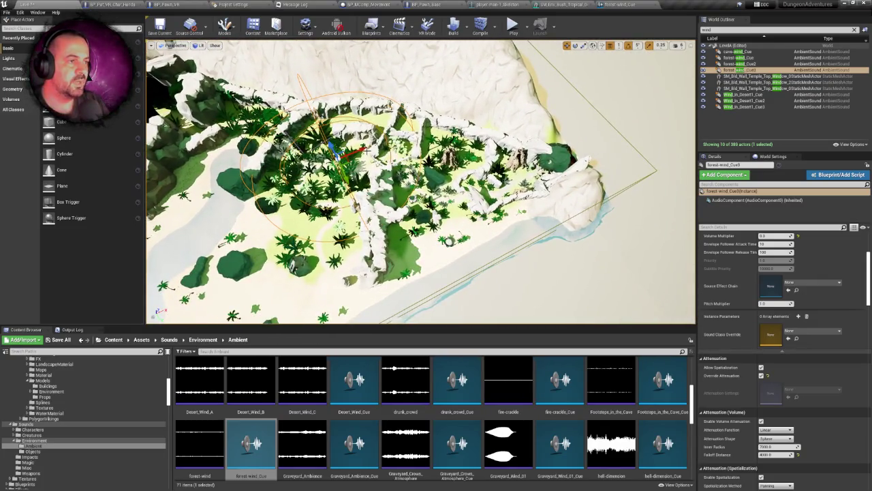
- Duplicate the wind sound as forest-wind_Cue4 with a 5000 Inner Radius, nudged slightly up-left
key(ctrl+w)
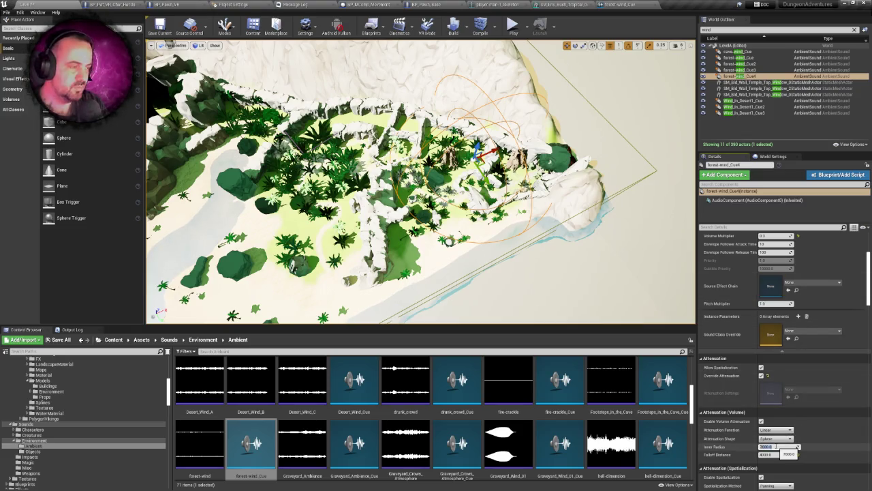
drag(776, 446, 776, 447)
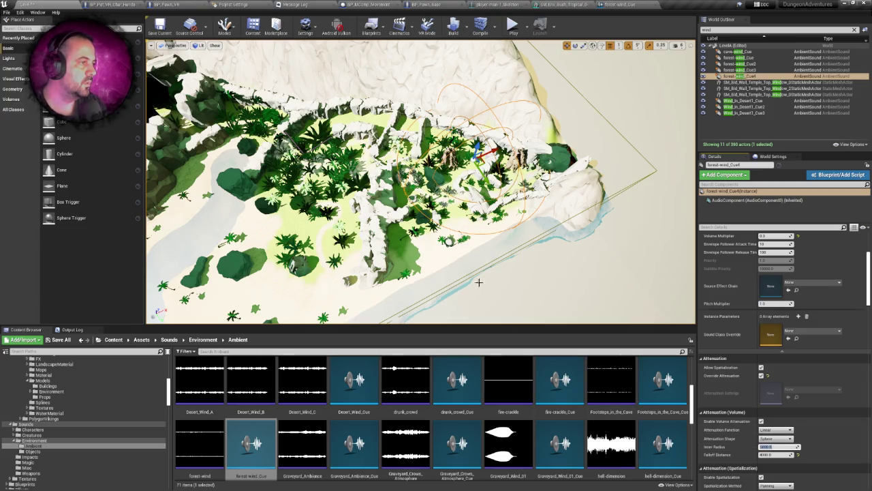
key(Return)
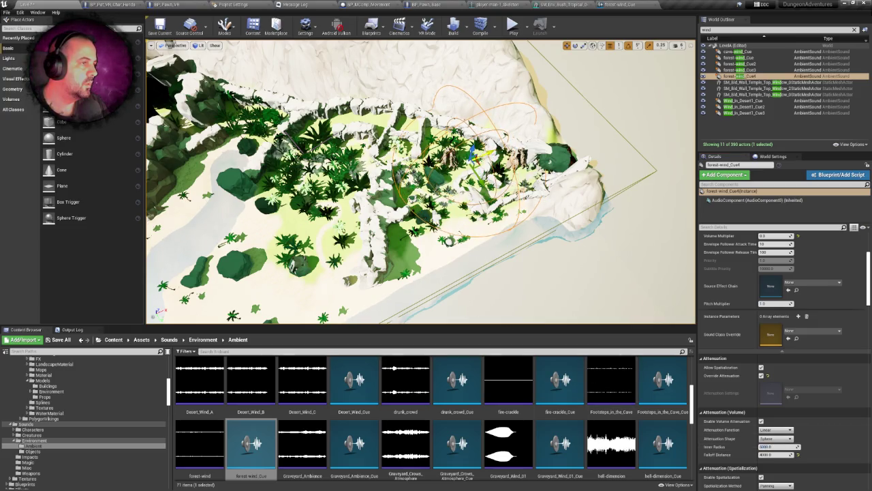
drag(484, 163, 467, 164)
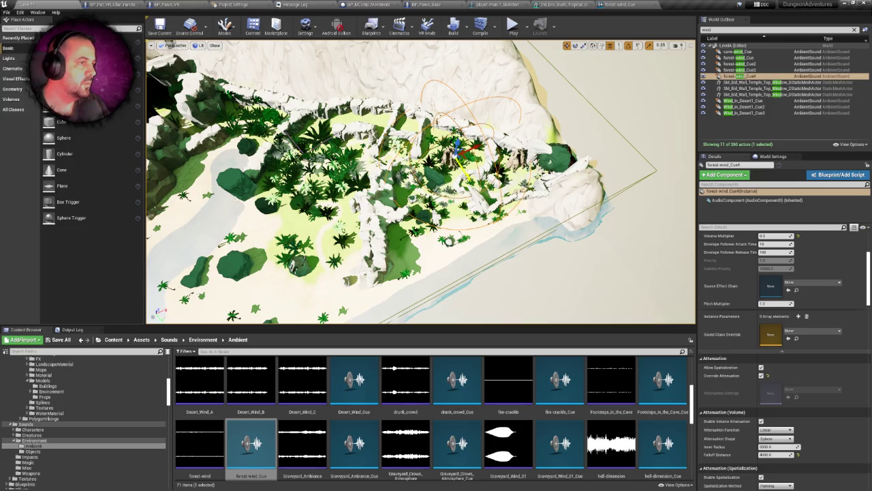
- Frame forest-wind_Cue in the viewport and start a Play session
scroll(467, 164, up, 3)
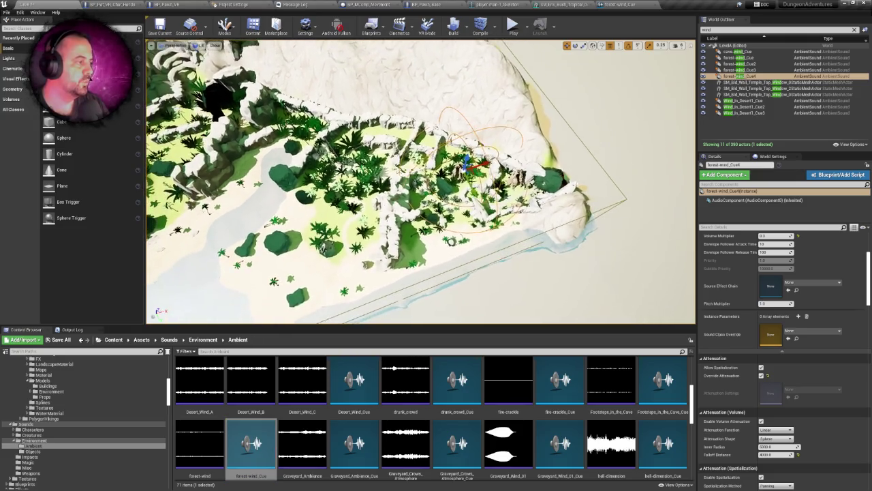
click(739, 65)
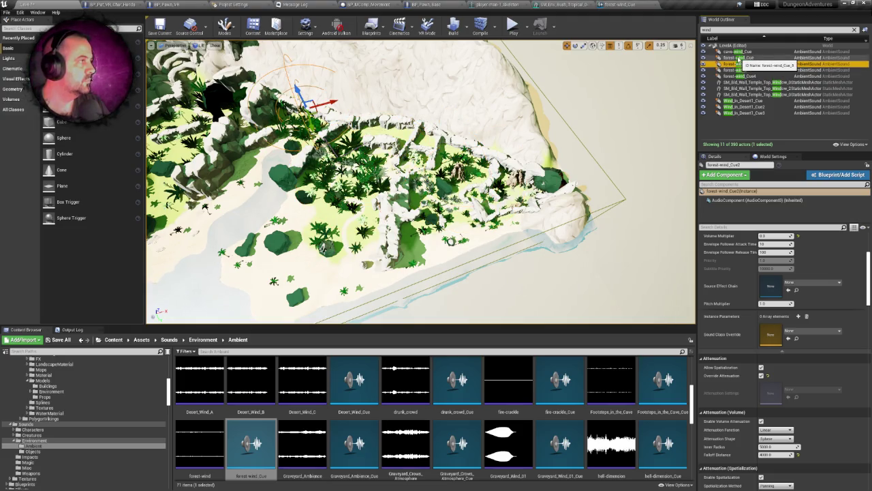
double_click(729, 58)
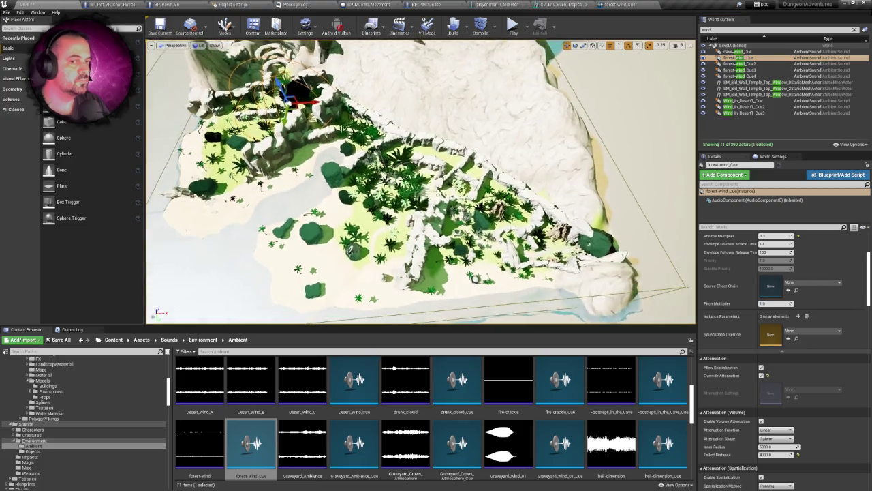
mouse_move(483, 138)
mouse_down()
mouse_move(477, 213)
mouse_move(430, 214)
mouse_up()
click(512, 27)
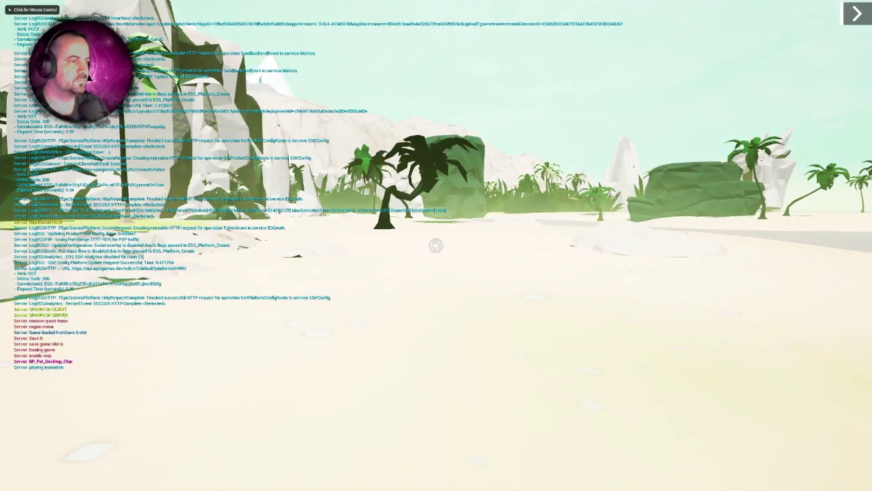
- Walk from the beach into the jungle, past dark rocks to the sunlit palm clearing
key(w)
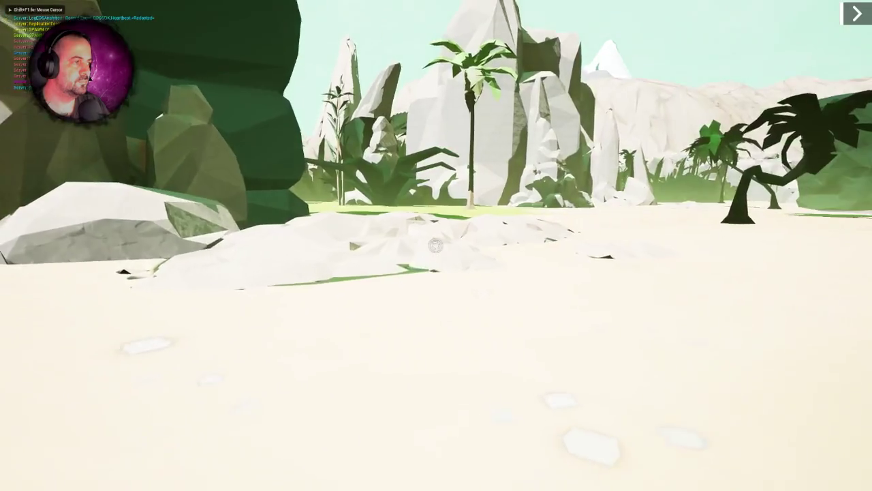
key(w)
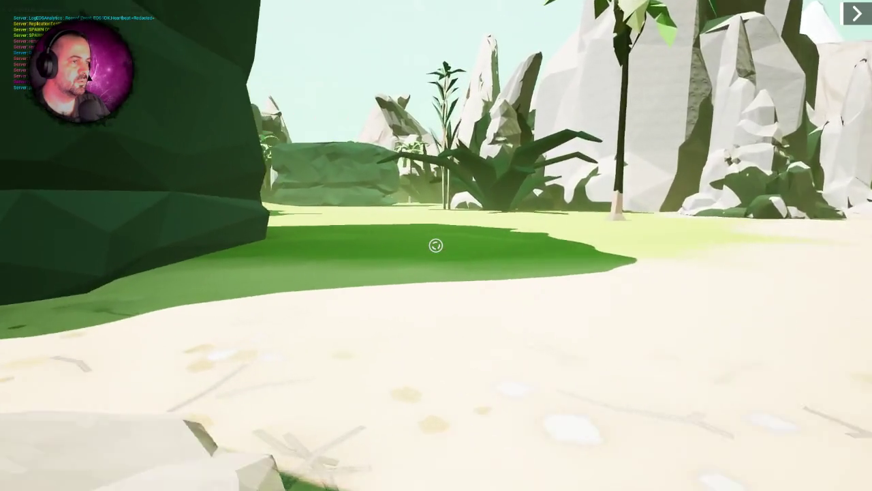
key(w)
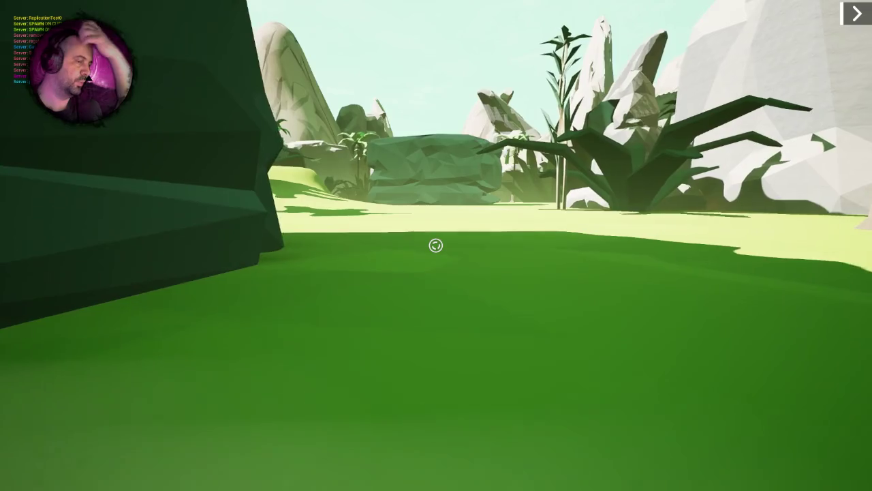
key(w)
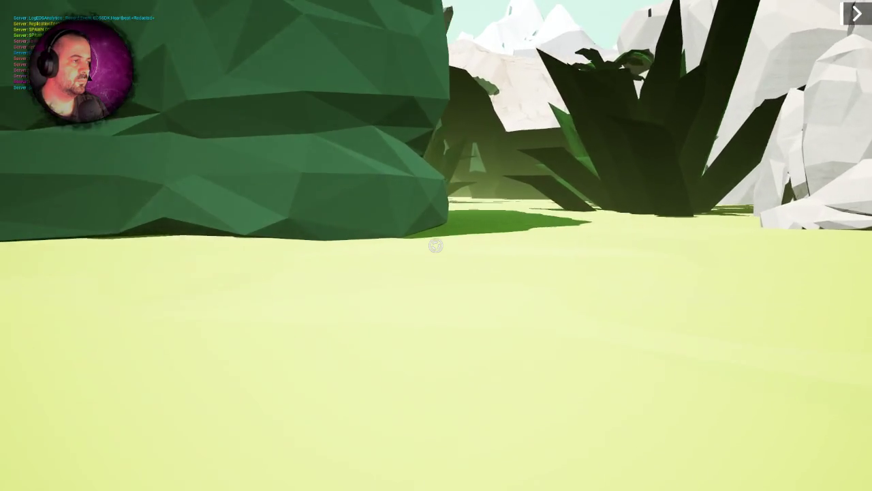
key(w)
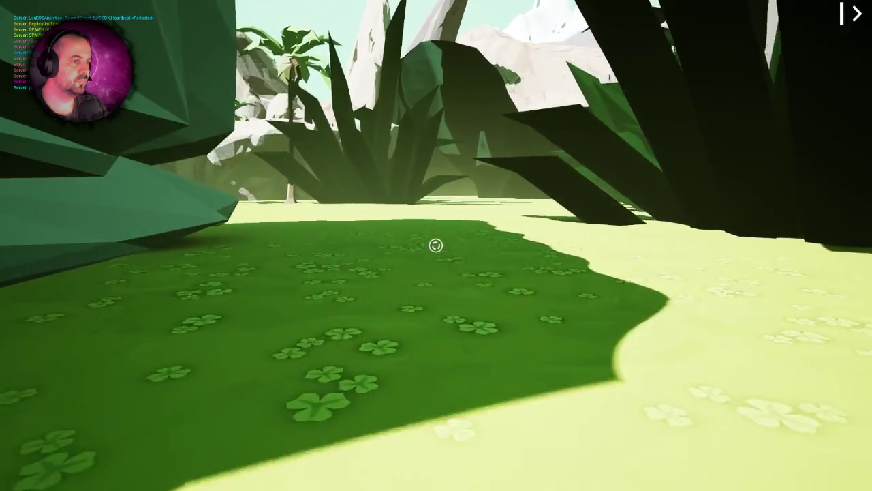
key(w)
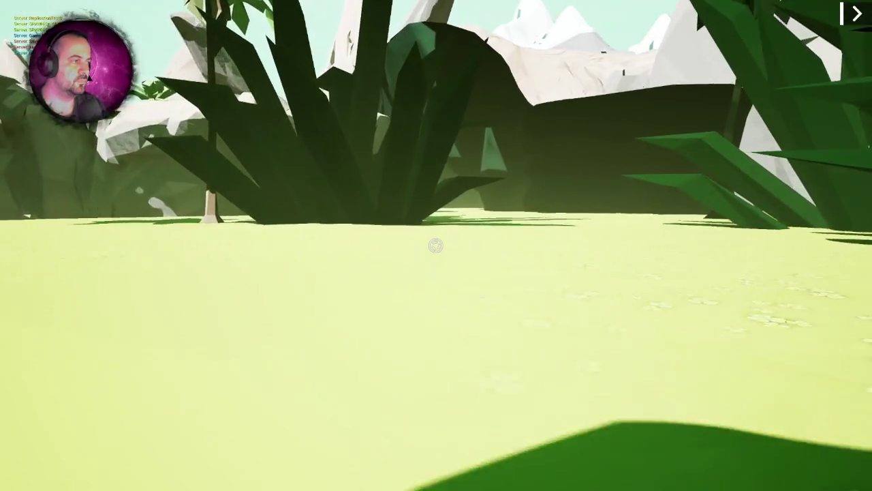
key(w)
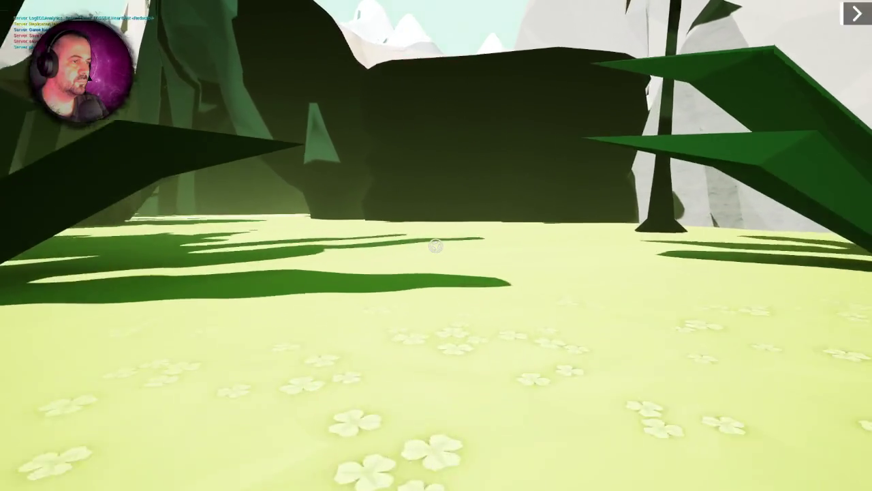
key(w)
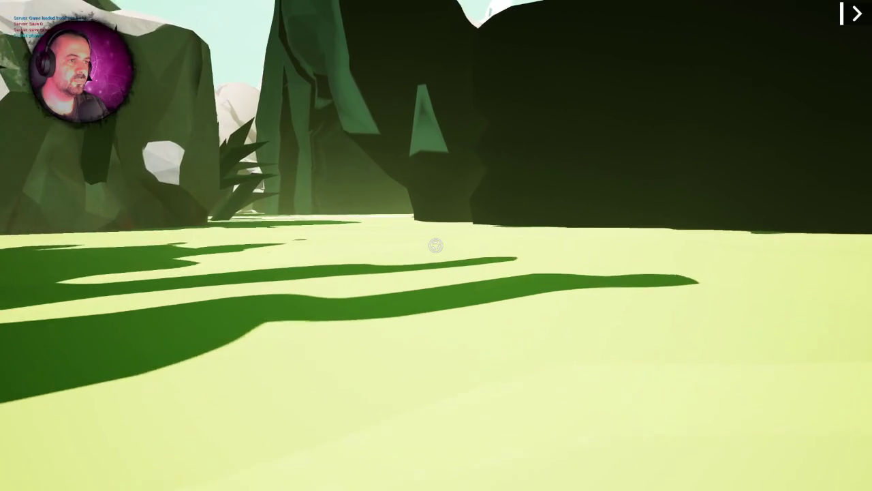
key(w)
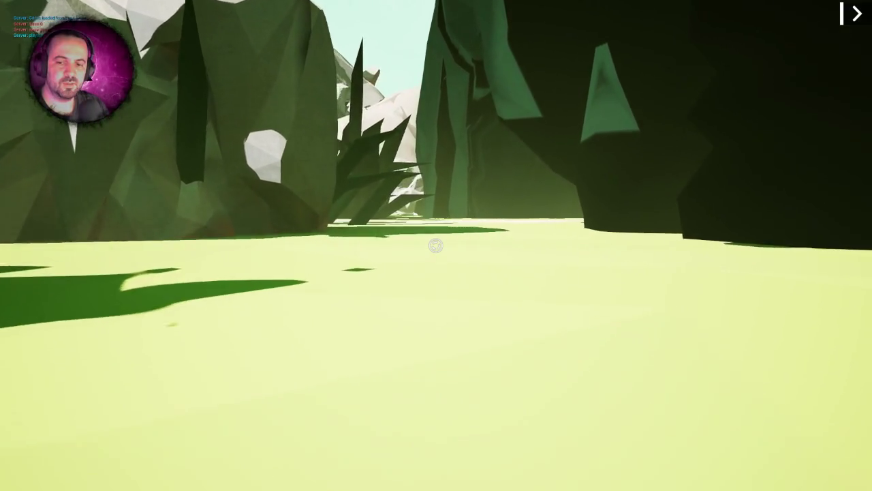
key(w)
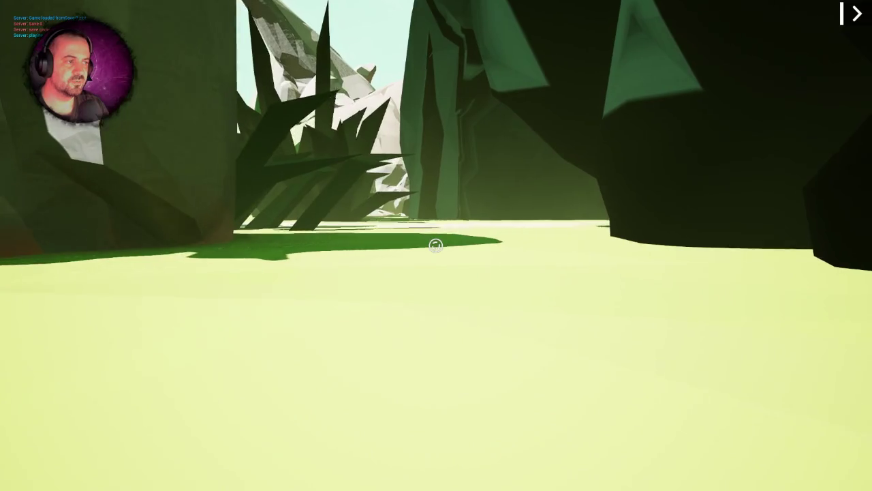
key(w)
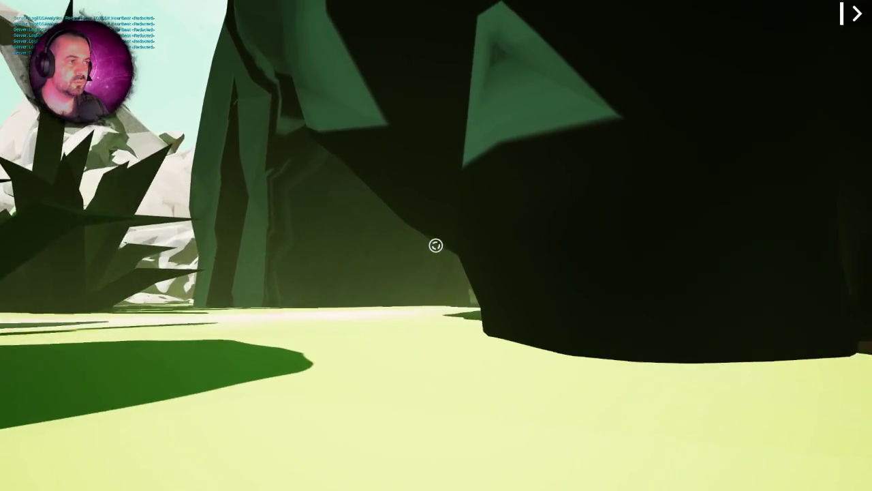
key(w)
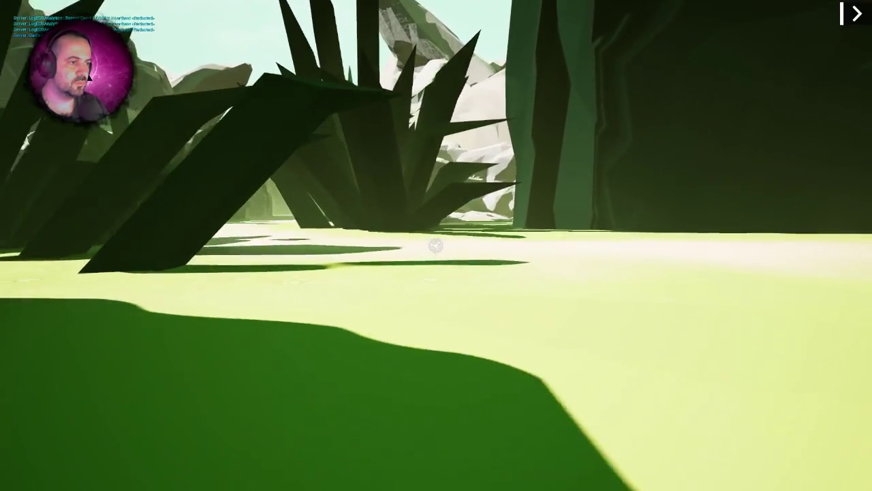
key(w)
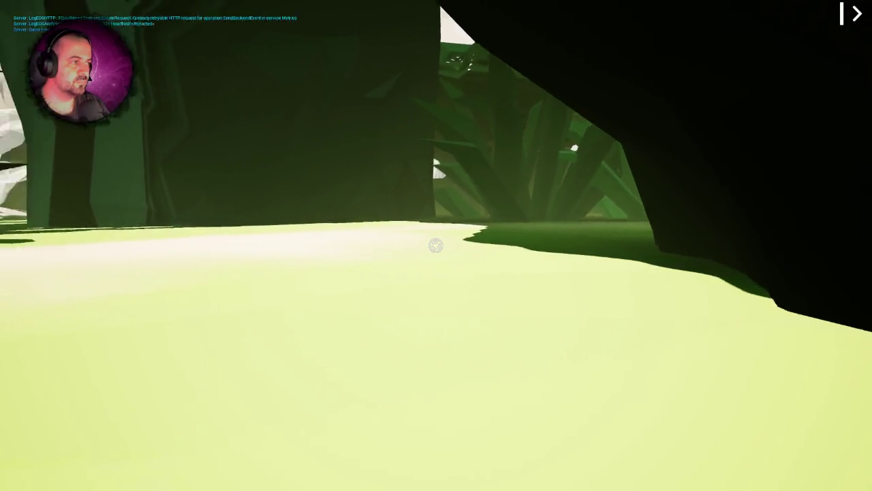
key(w)
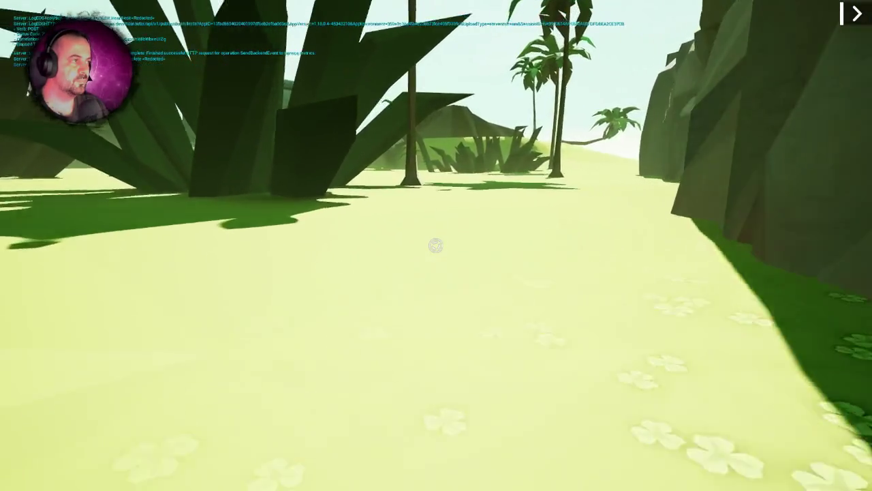
key(w)
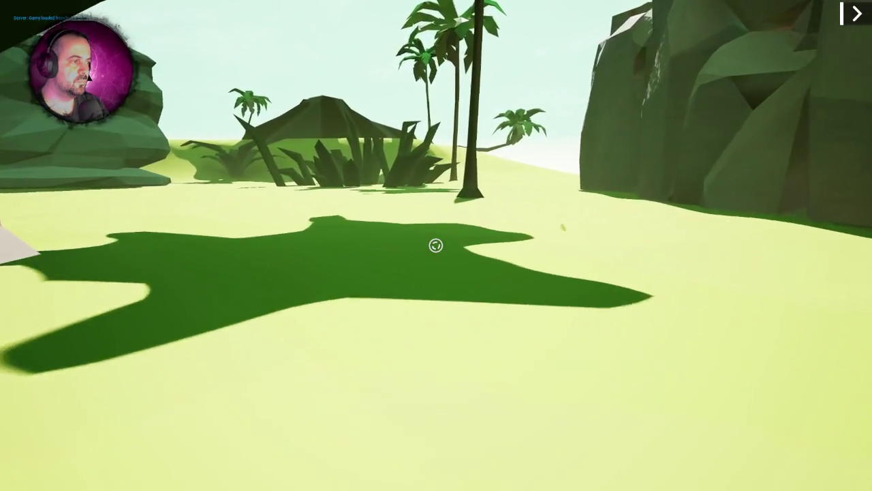
key(w)
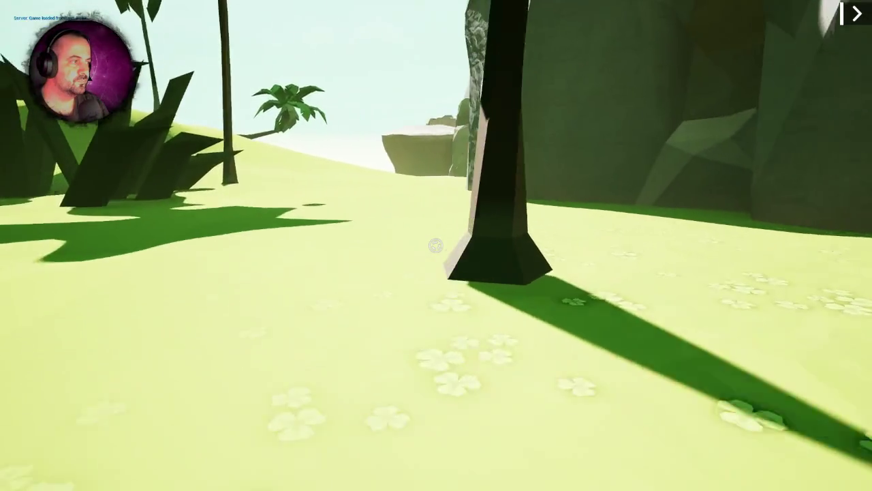
key(w)
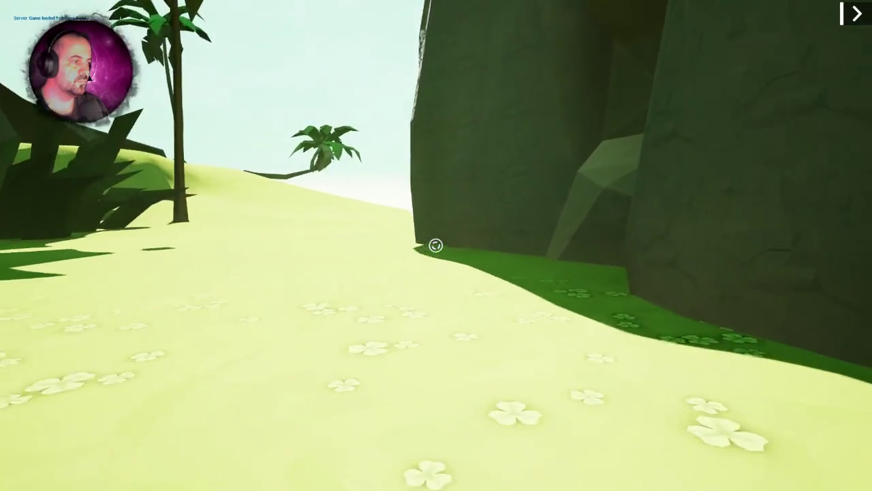
key(w)
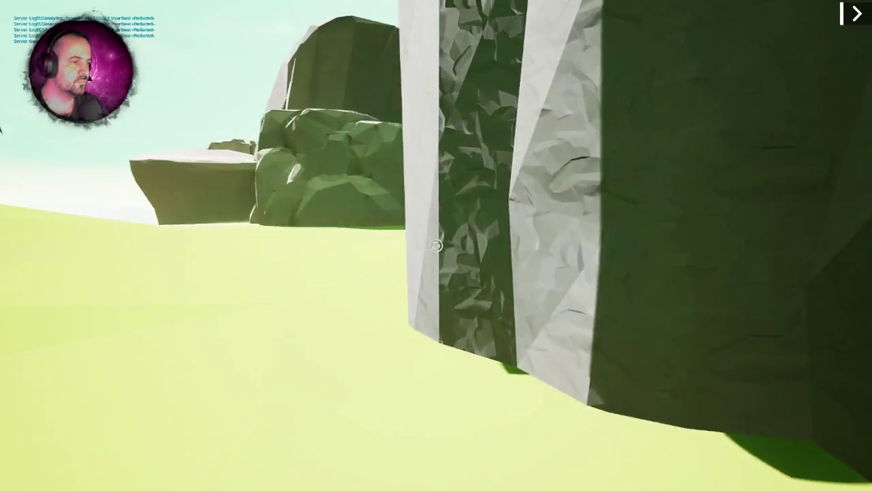
key(w)
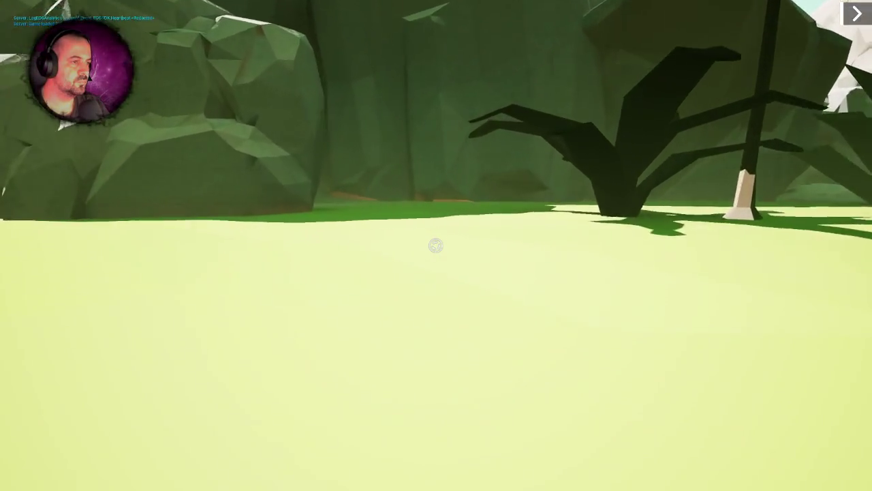
key(w)
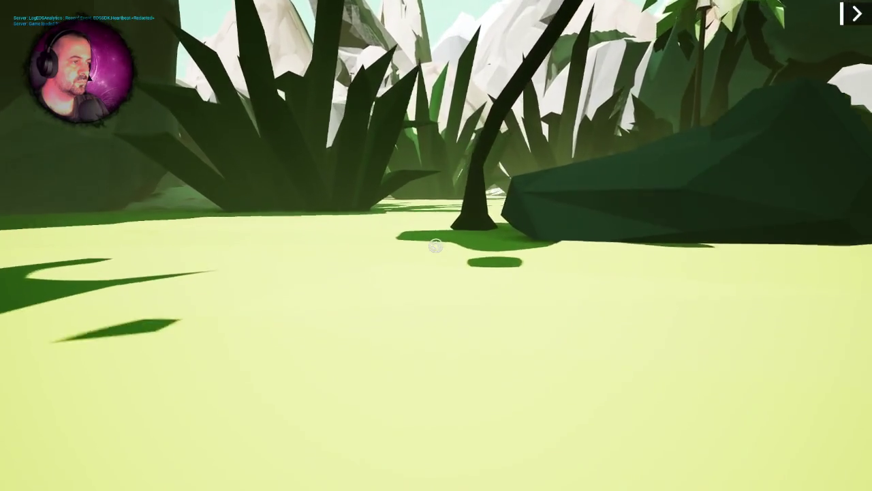
key(w)
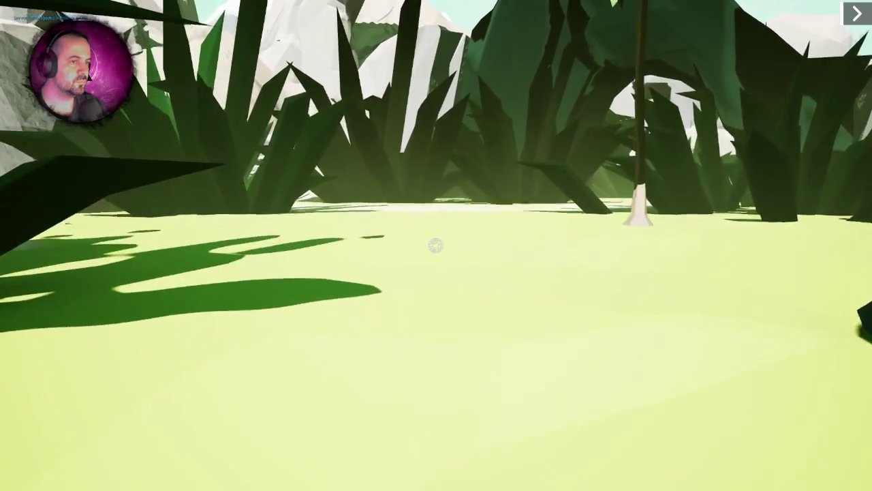
key(w)
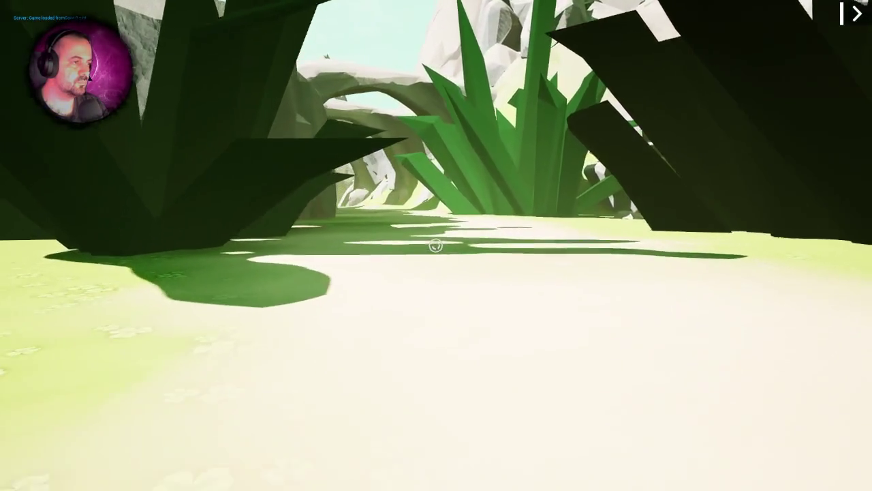
- Walk through the grassy tunnel under the rock arches, then on past rocks and palms
key(w)
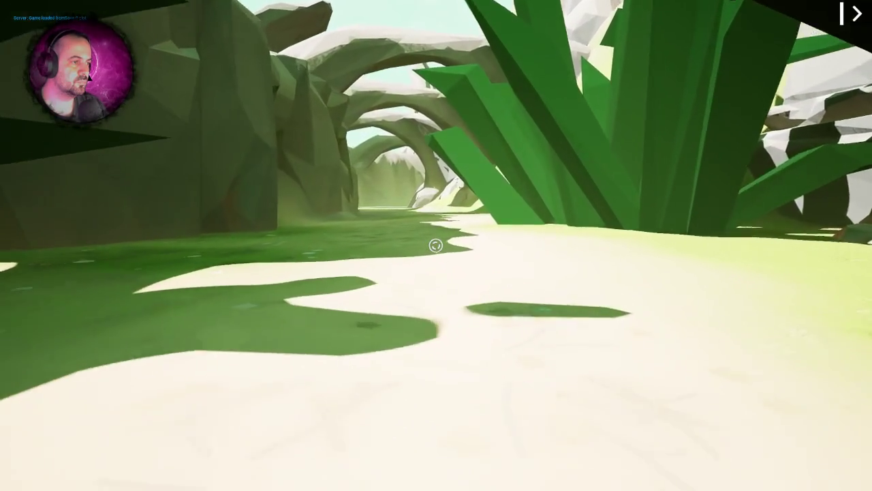
key(w)
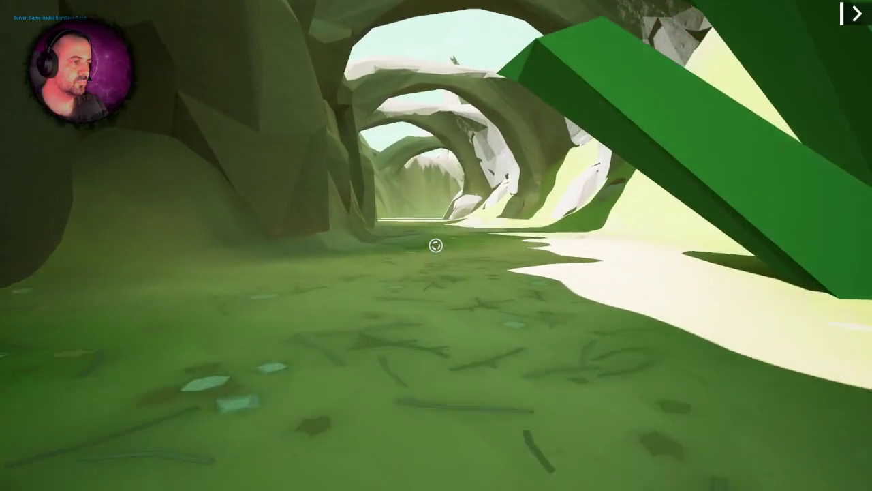
key(w)
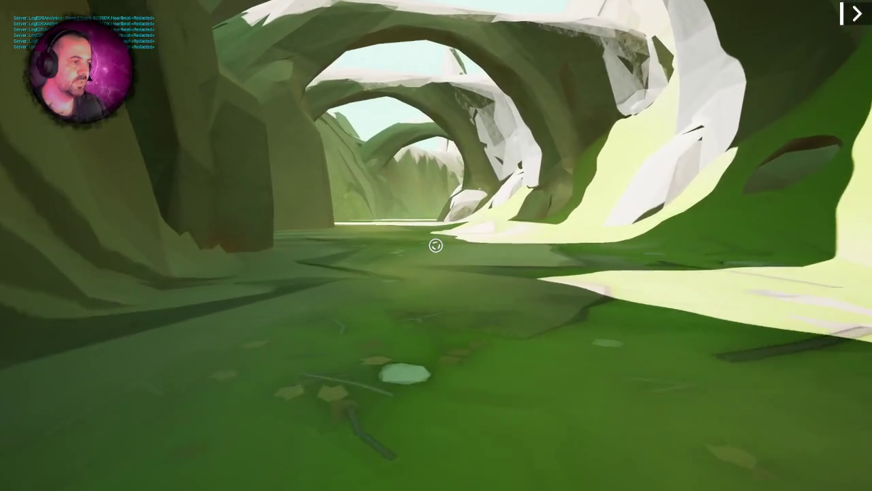
key(w)
key(w)
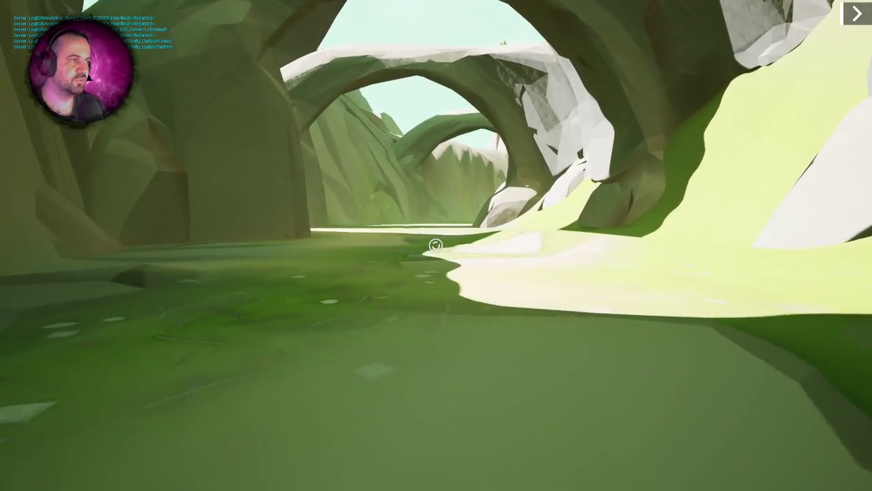
key(w)
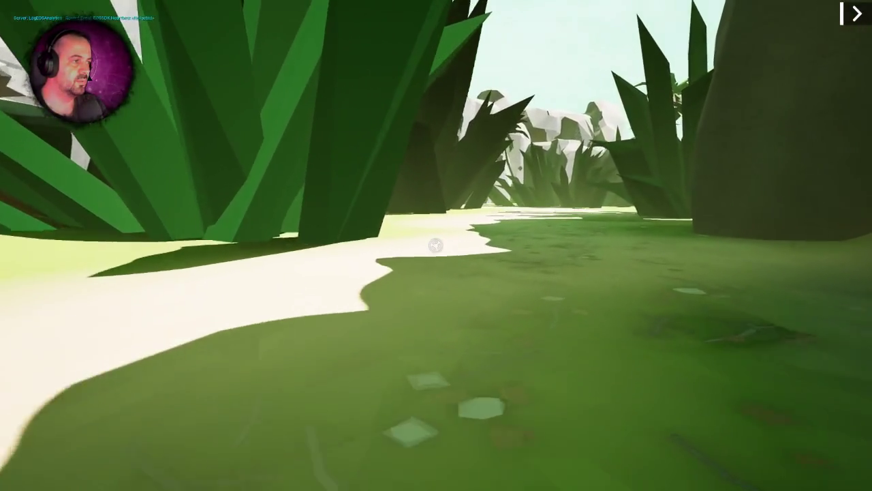
key(w)
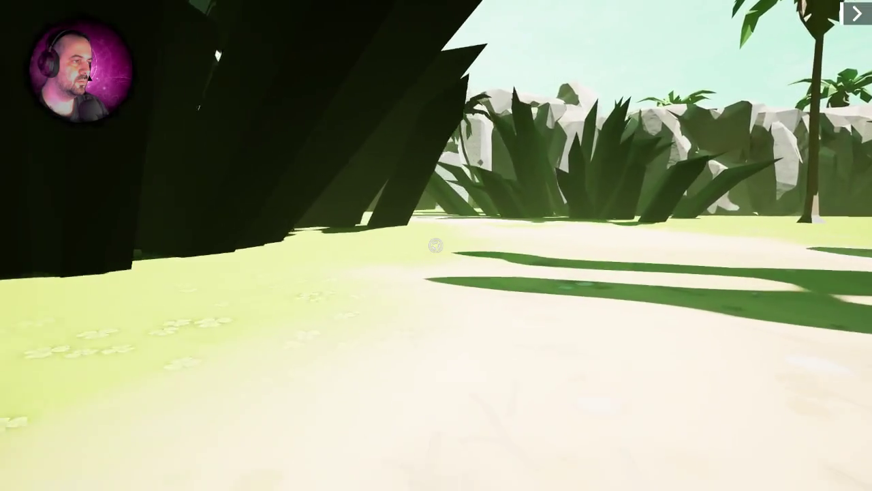
key(w)
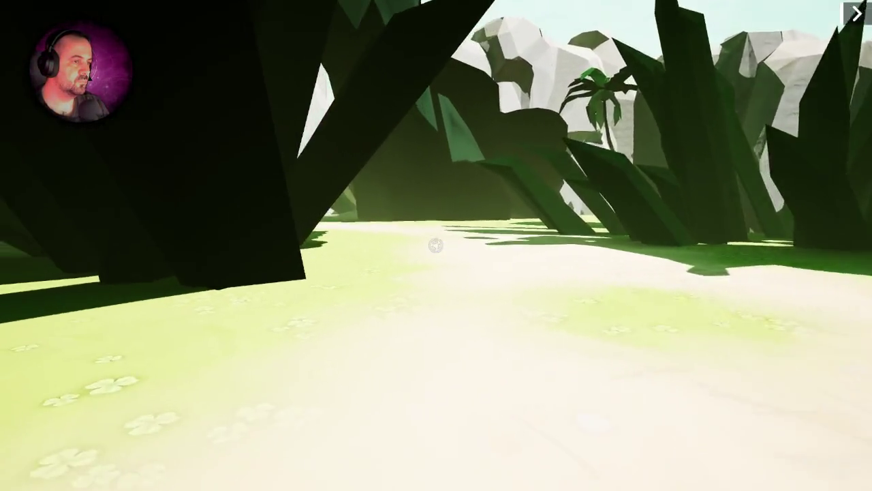
key(w)
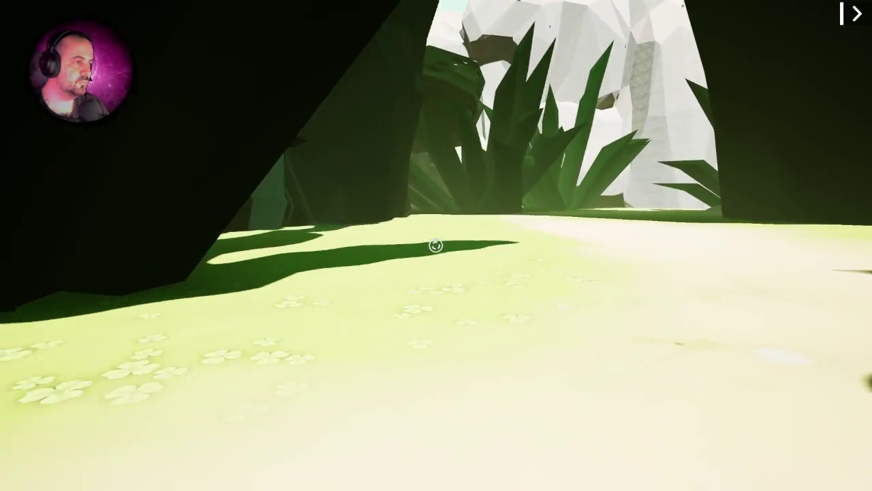
key(w)
key(w)
key(w)
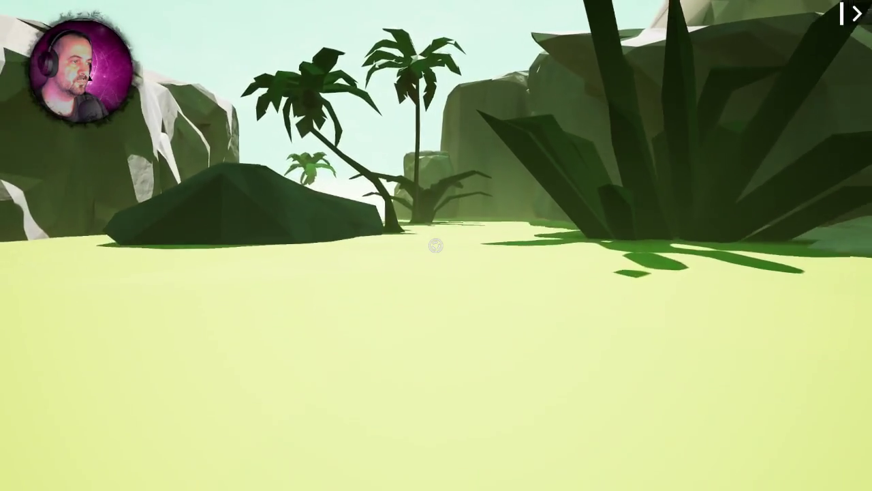
key(w)
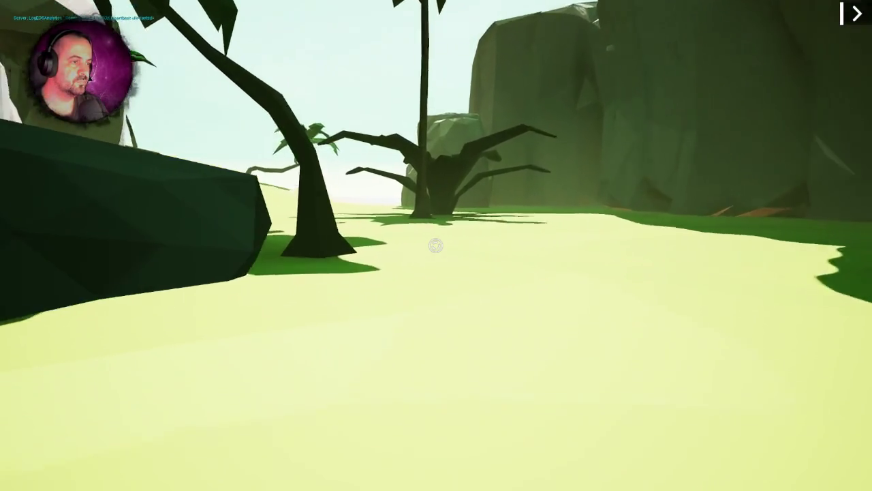
key(w)
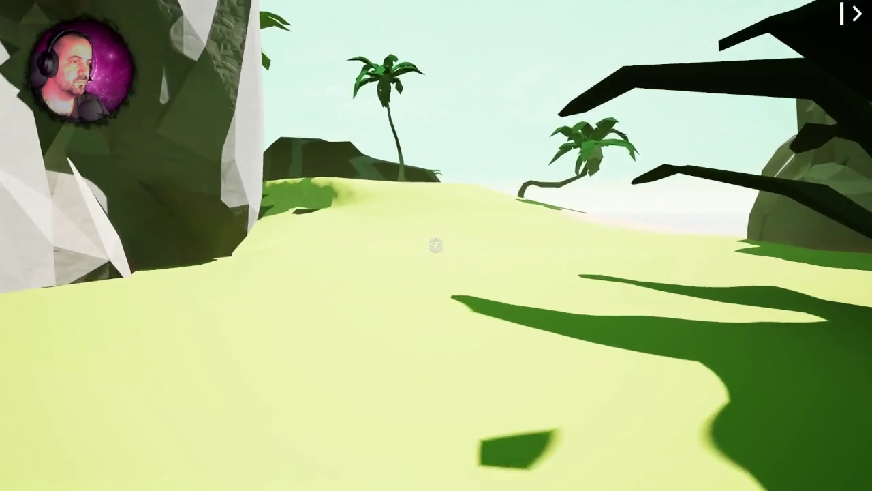
key(w)
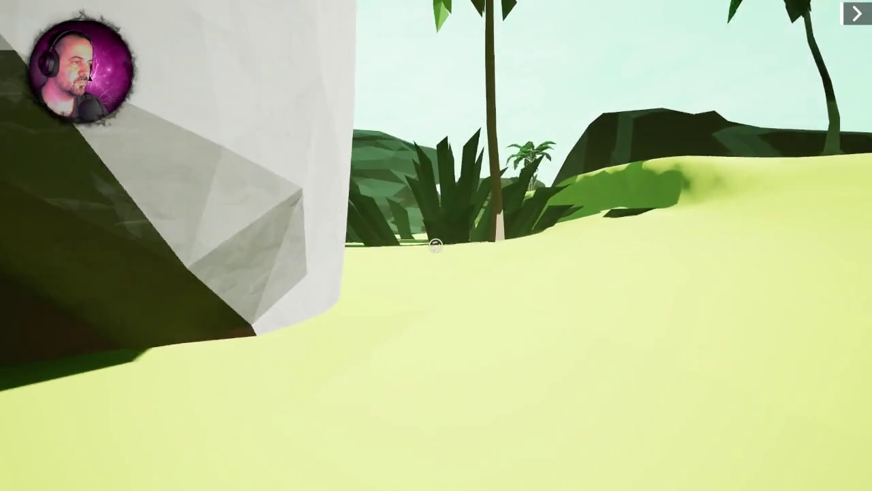
key(w)
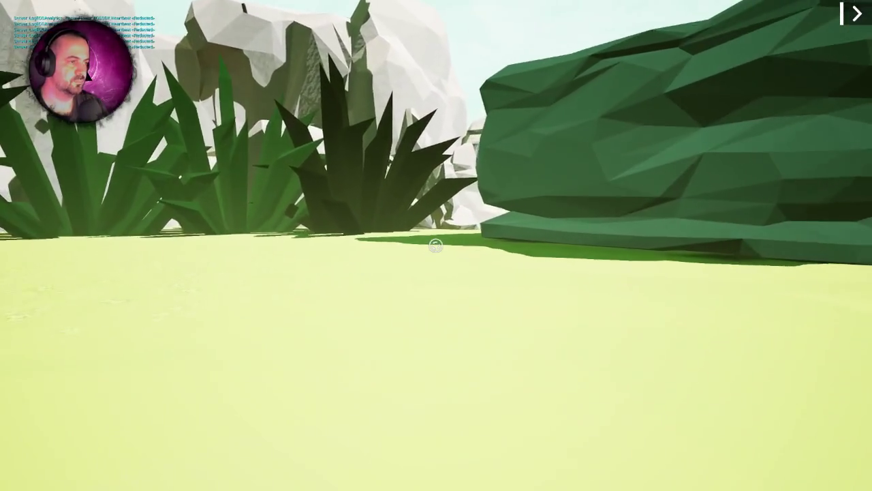
key(w)
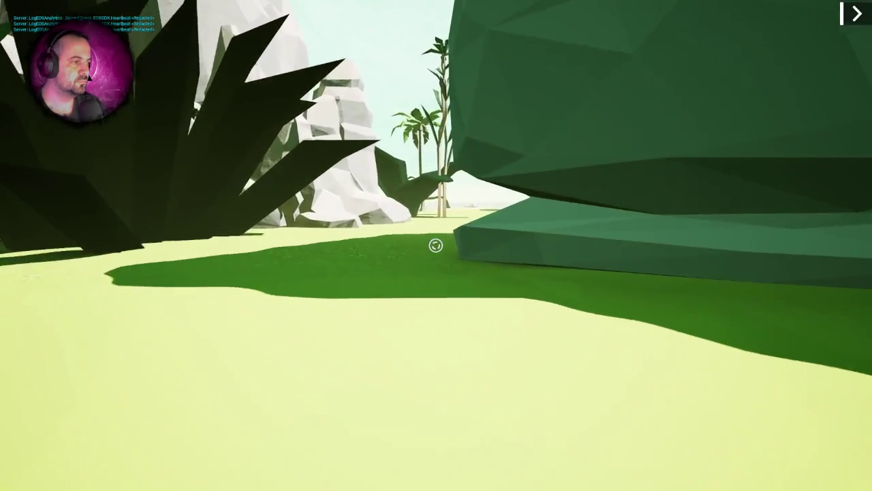
key(w)
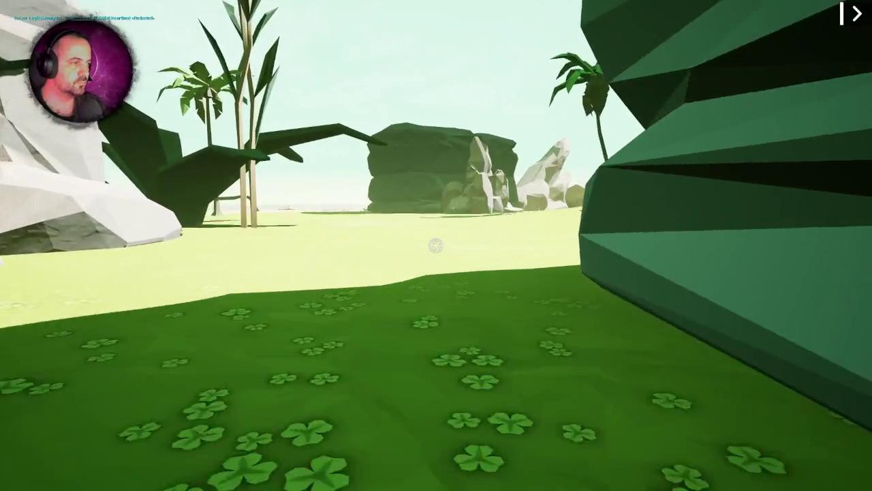
key(w)
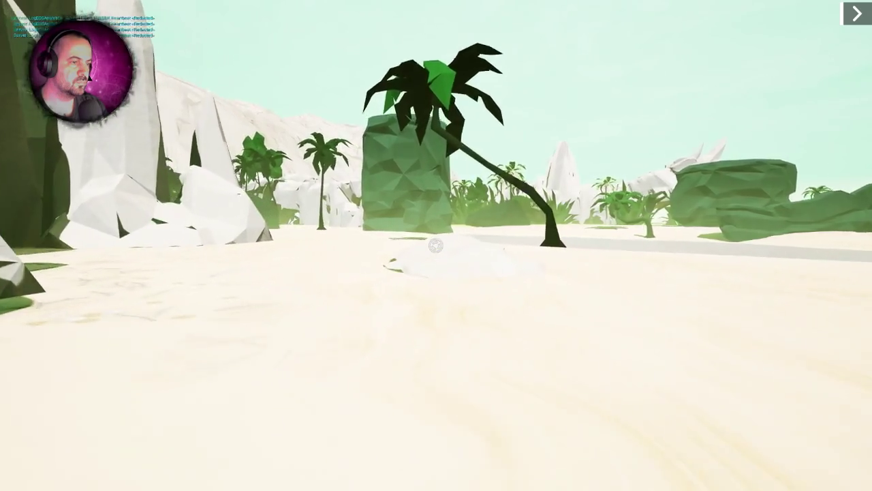
- Cross the sand to the green boulder, then walk through shaded grass toward the white rocks
key(w)
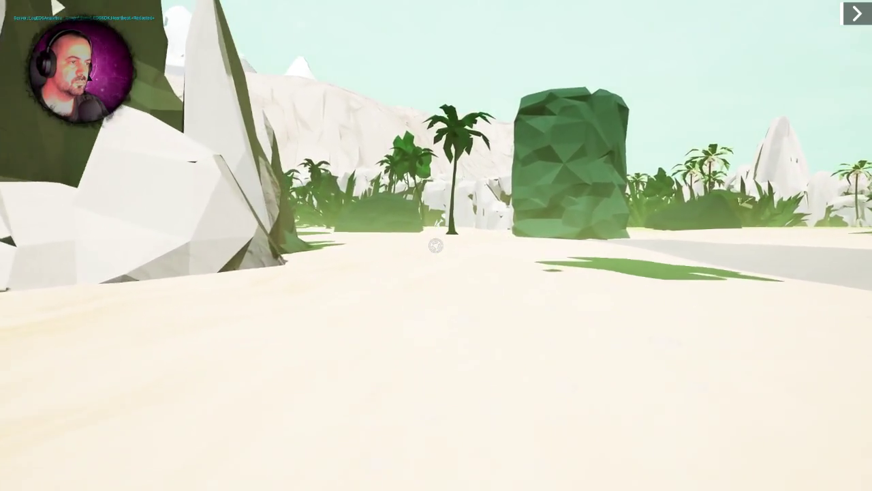
key(w)
key(w)
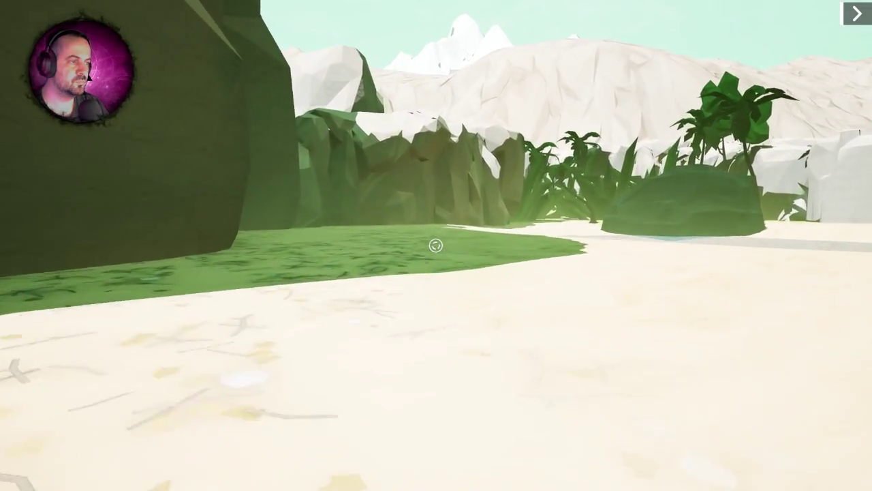
key(w)
key(w)
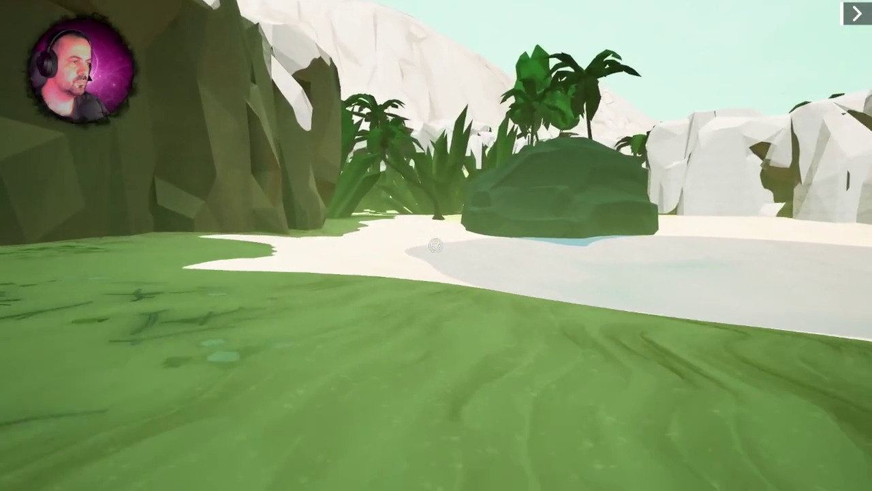
key(w)
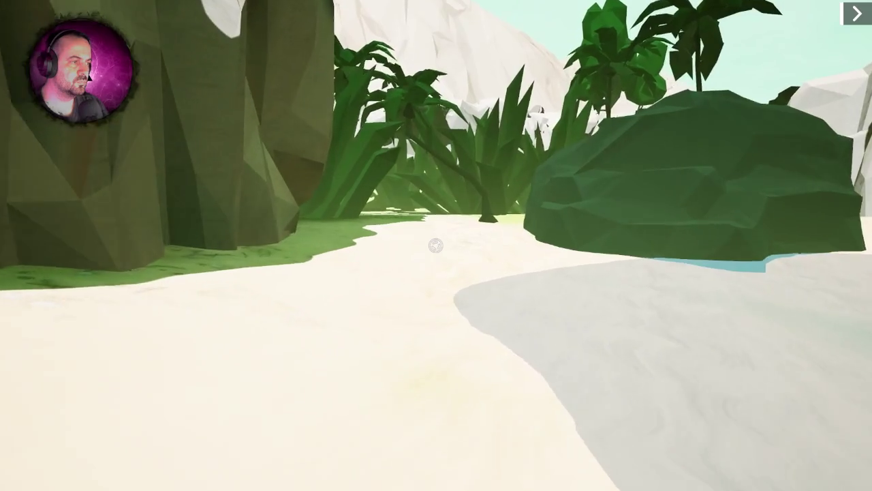
key(w)
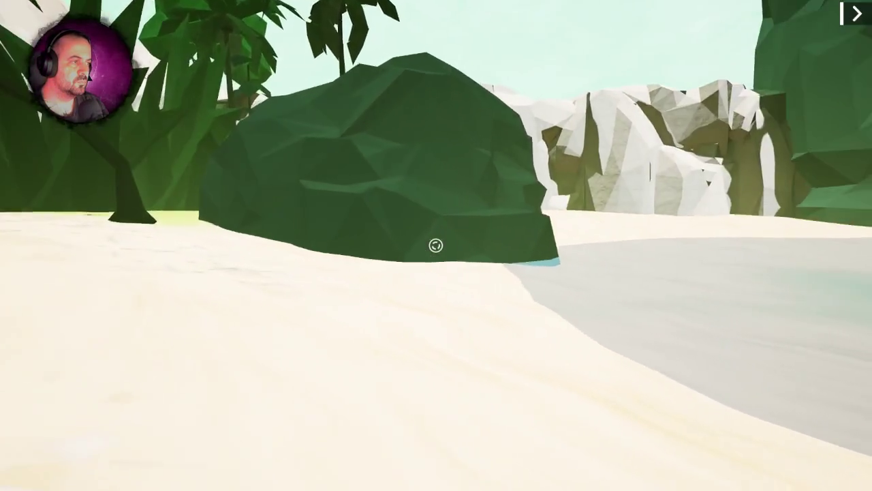
key(w)
key(w)
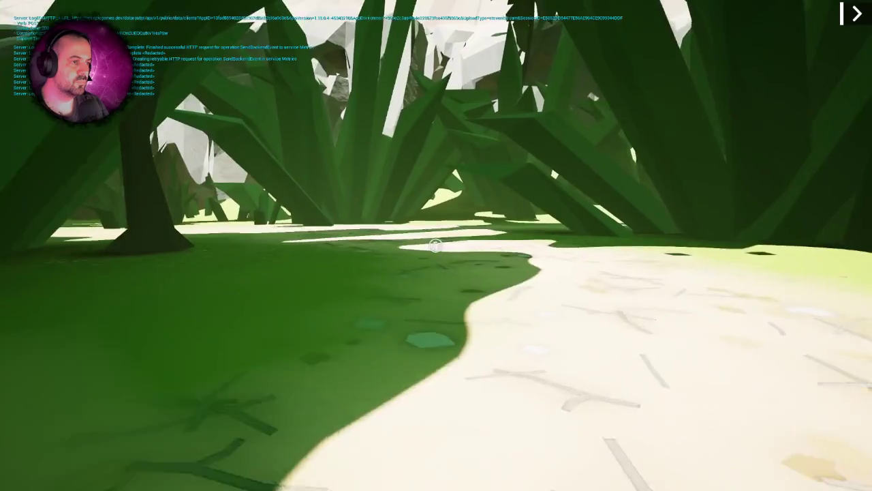
key(w)
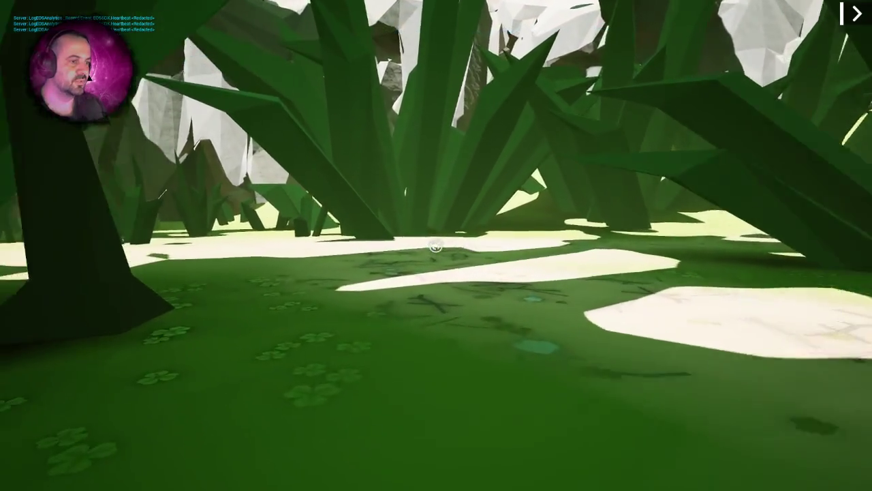
key(w)
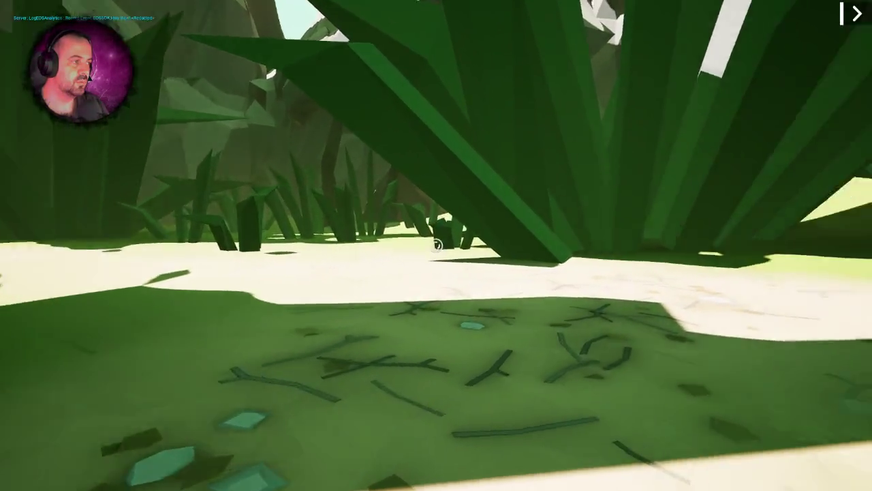
key(w)
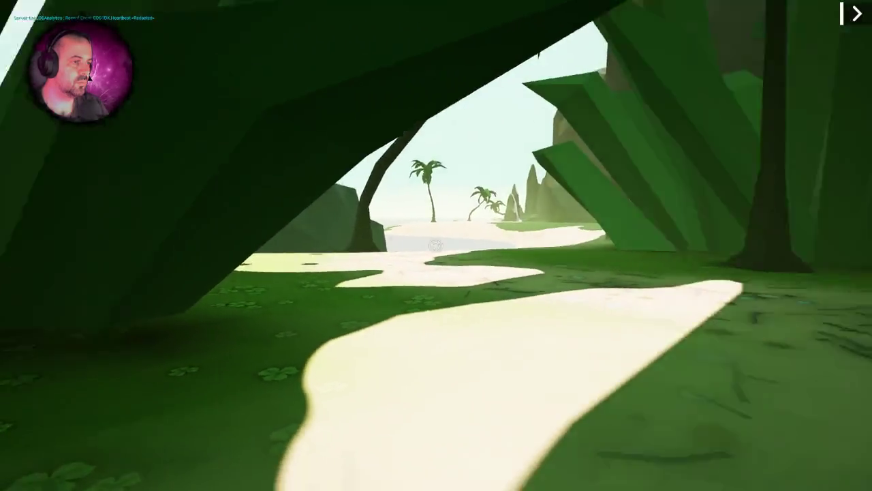
key(w)
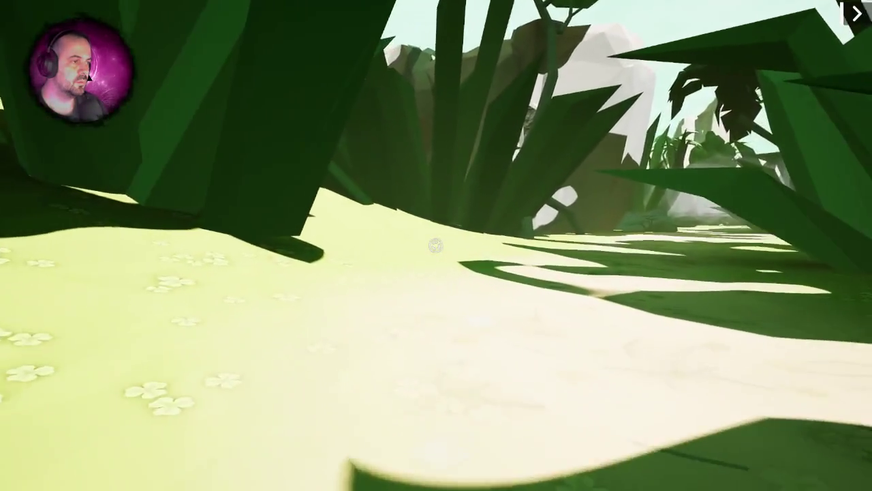
key(w)
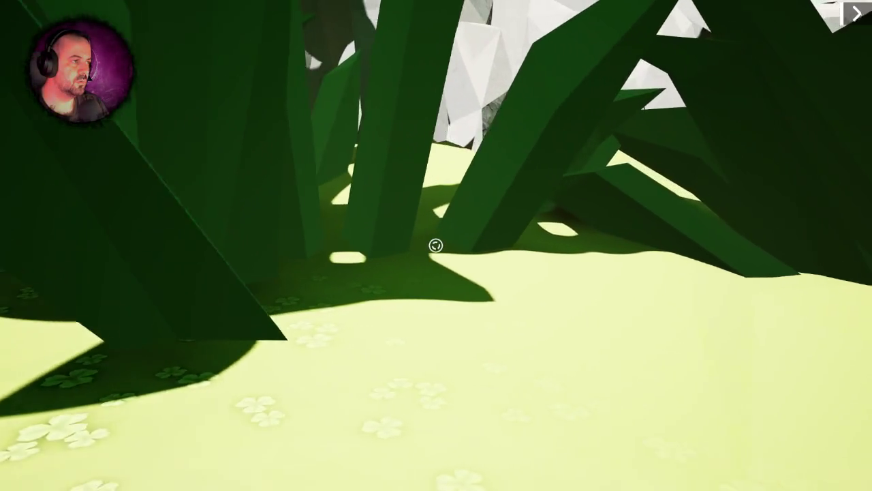
key(w)
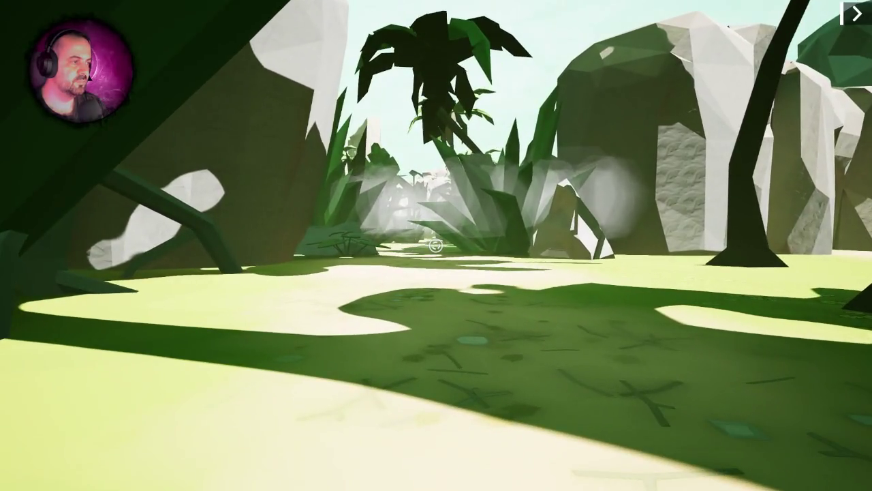
key(w)
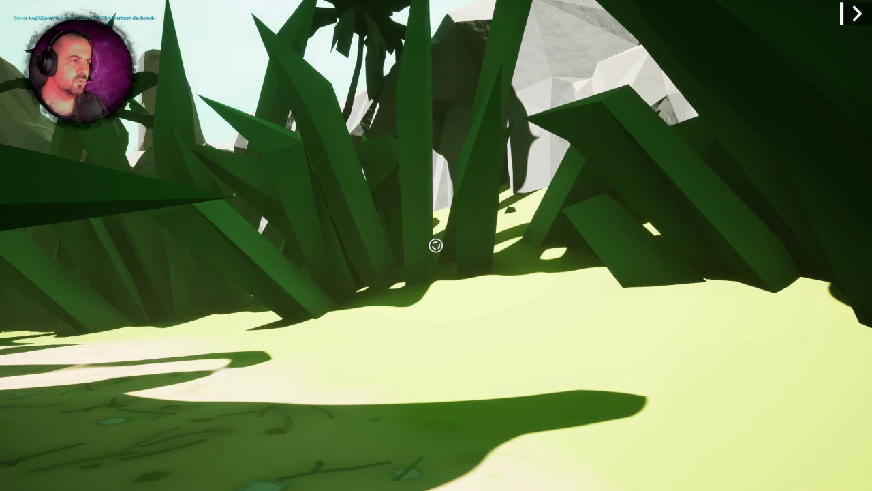
key(w)
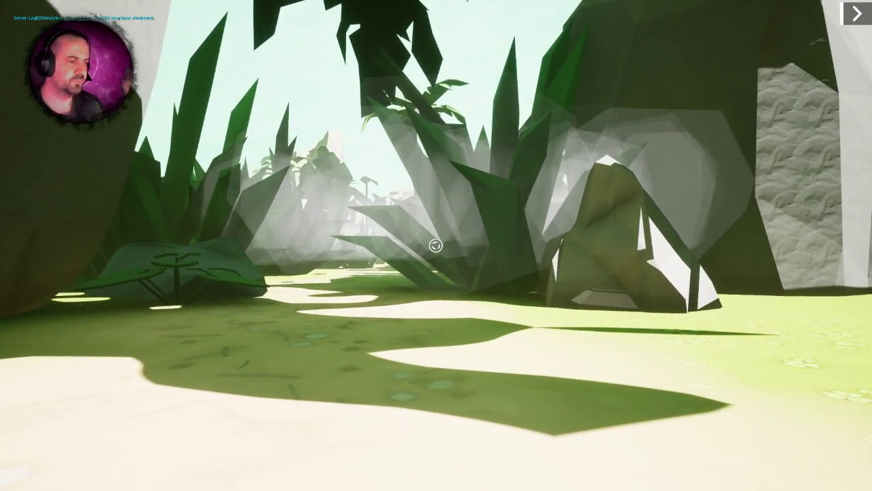
key(w)
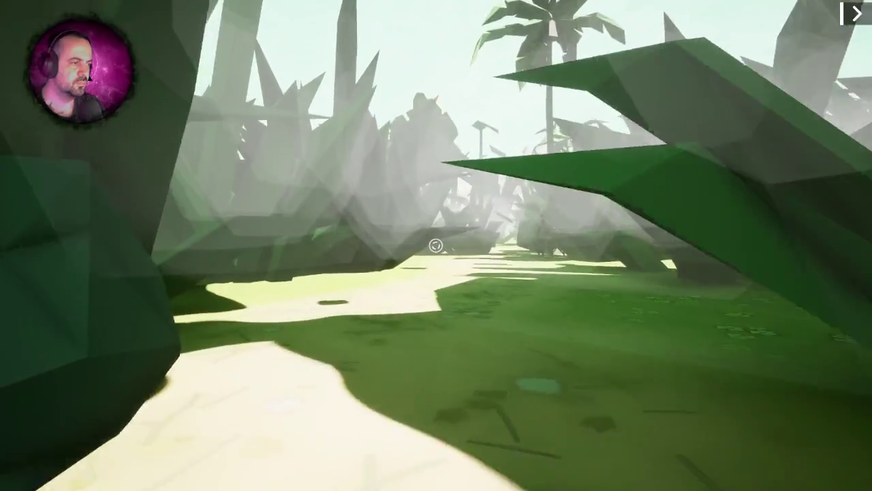
key(w)
key(w)
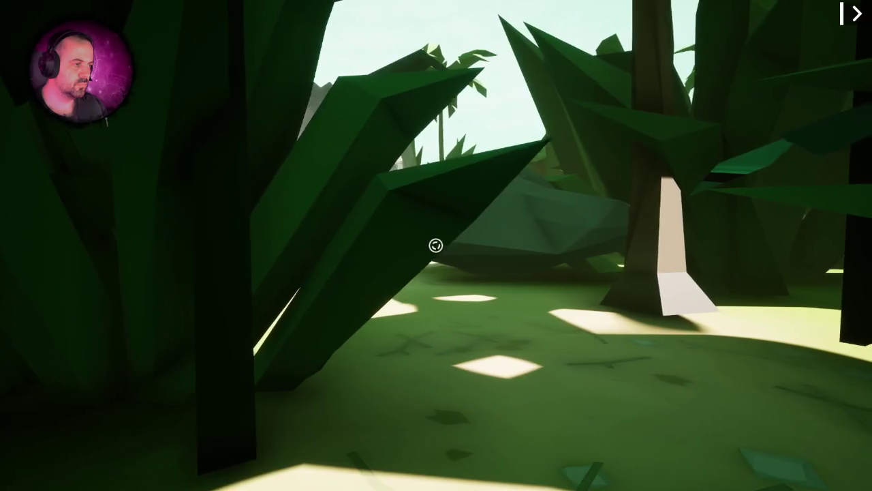
key(w)
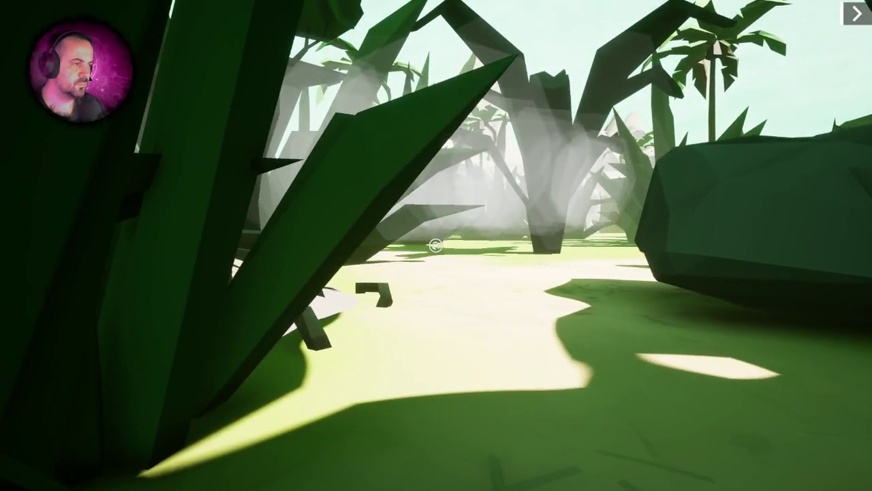
key(w)
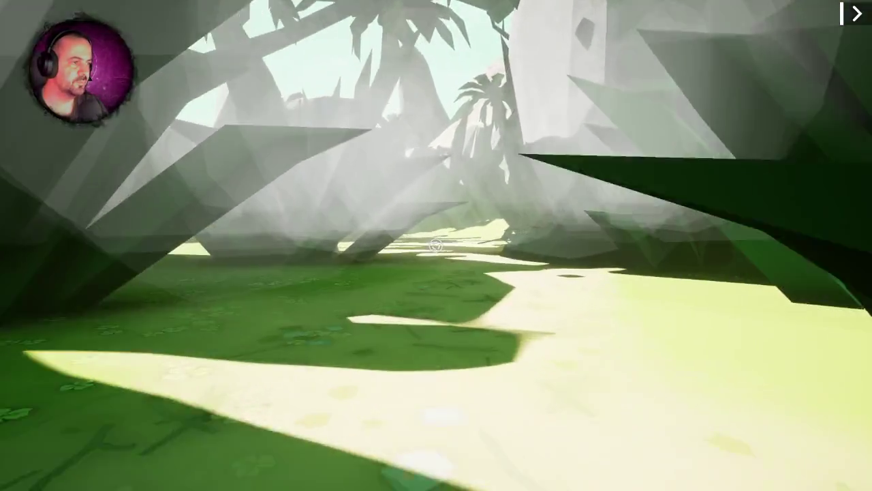
key(w)
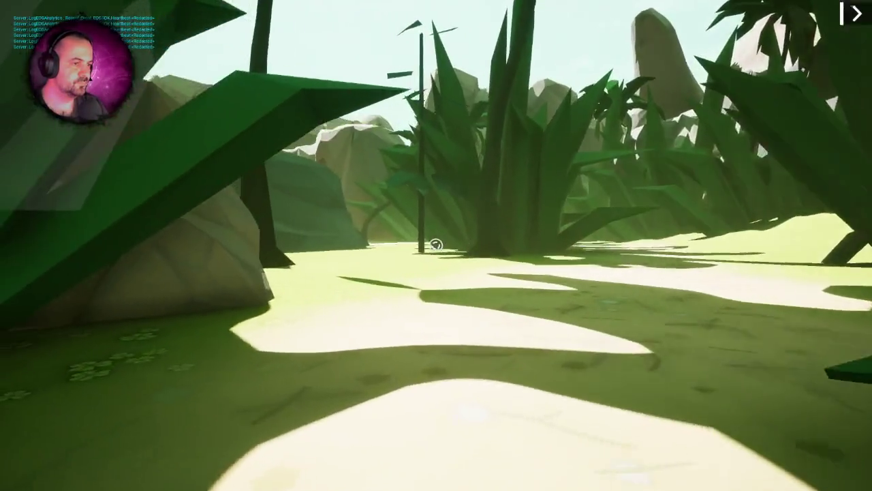
key(w)
key(w)
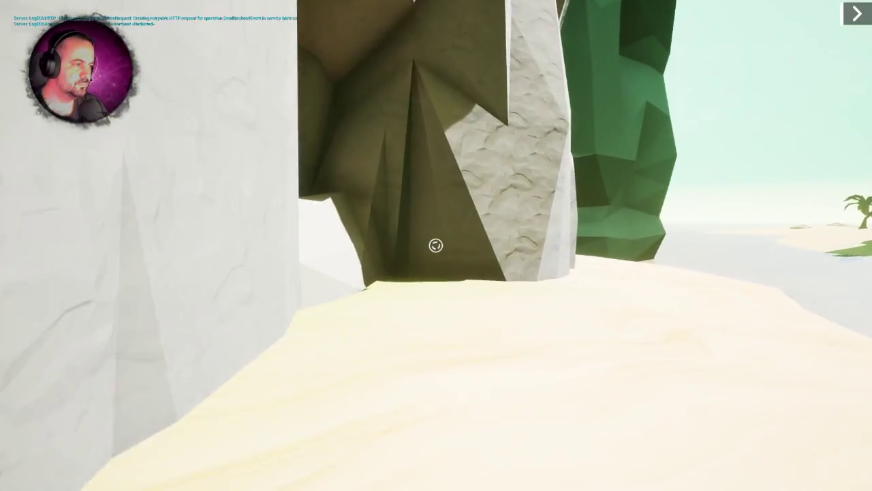
- Walk along the beach past palms and agaves, through the white wooden hut, toward the cliffs
key(w)
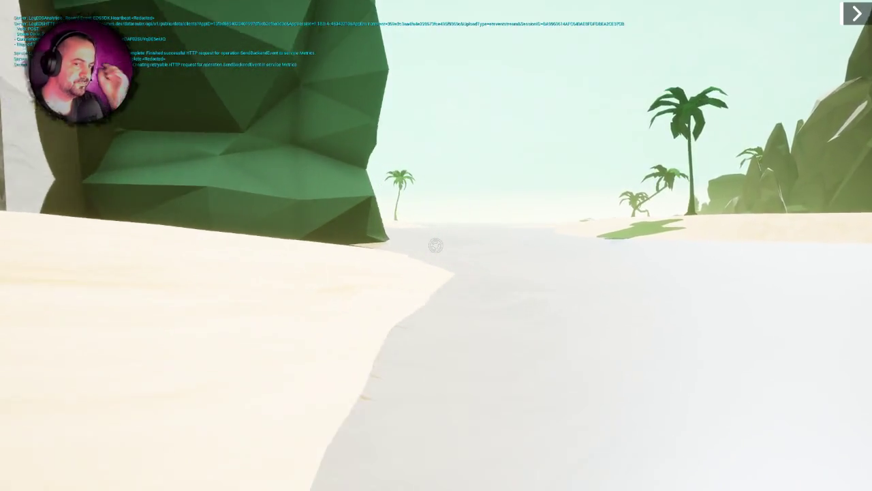
key(w)
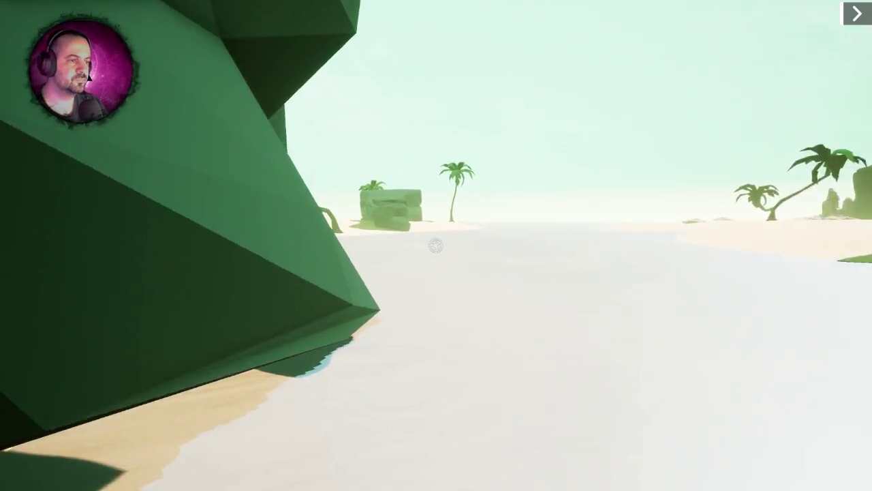
key(w)
key(w)
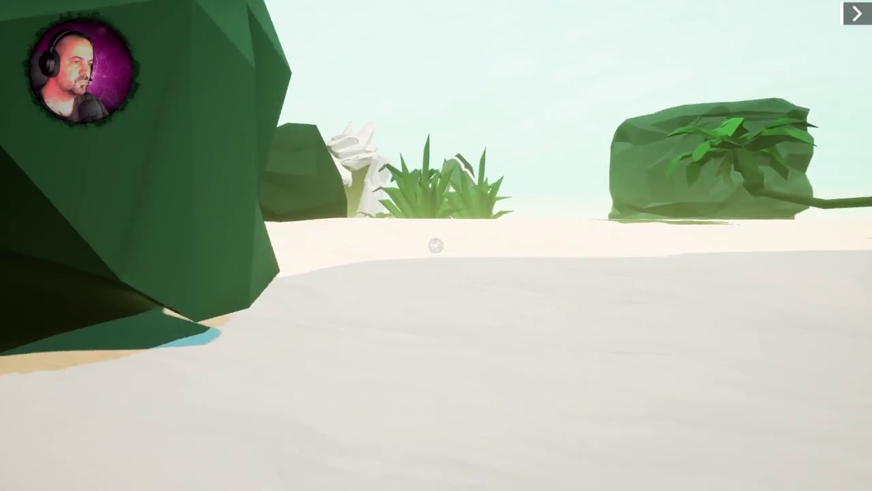
key(w)
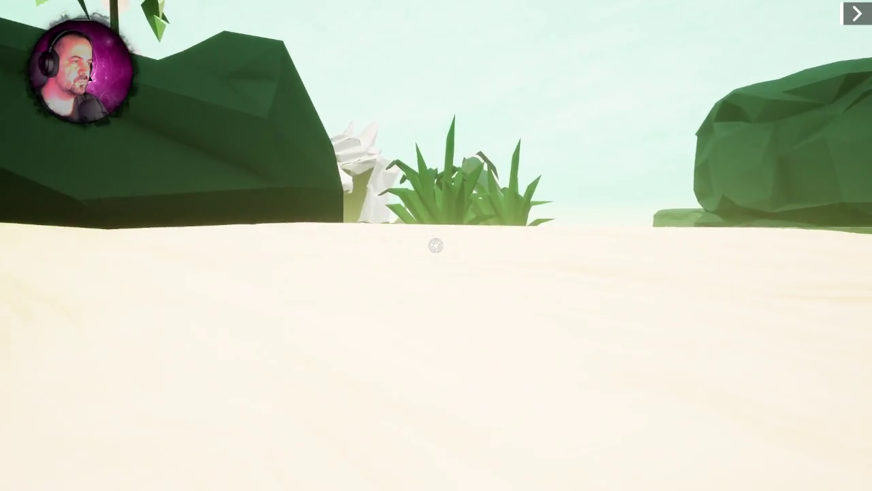
key(w)
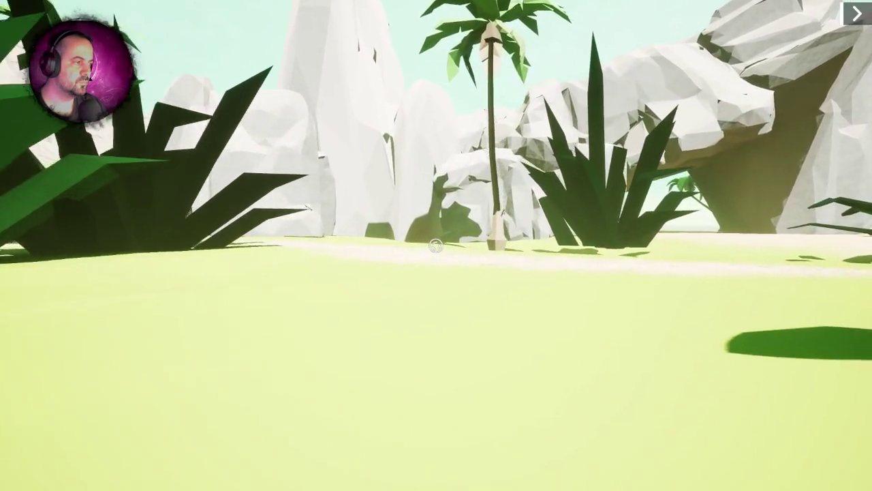
key(w)
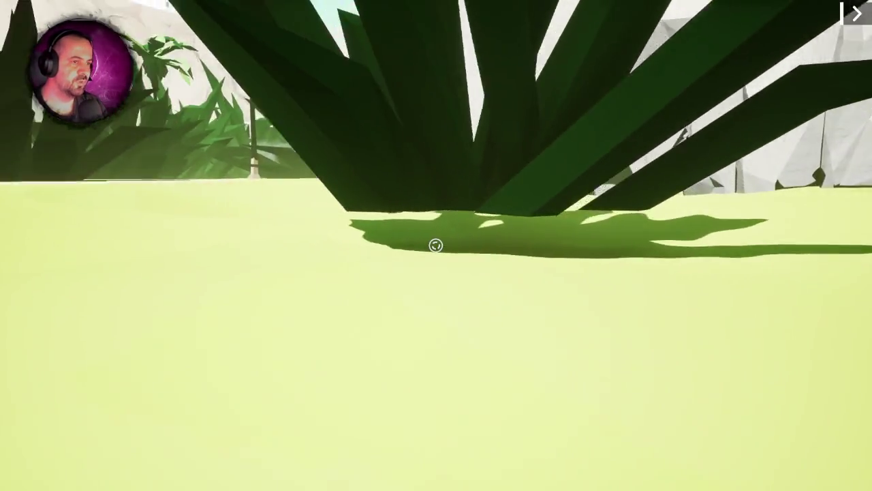
mouse_move(435, 245)
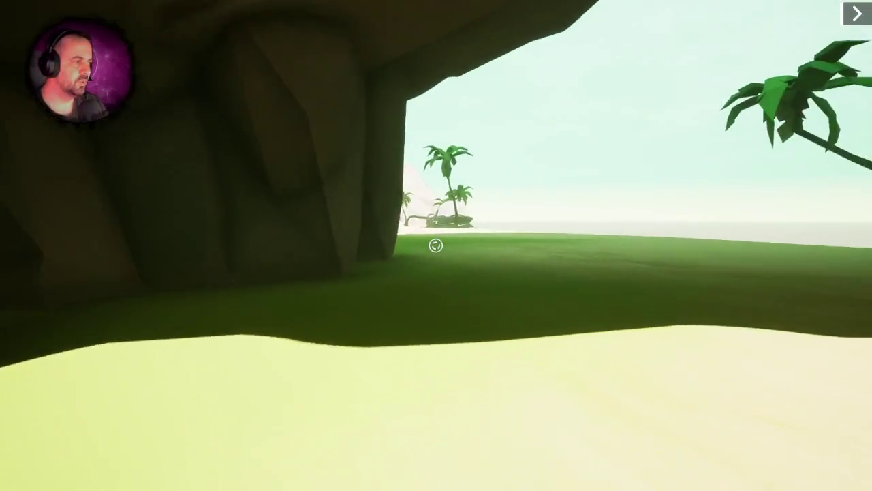
key(w)
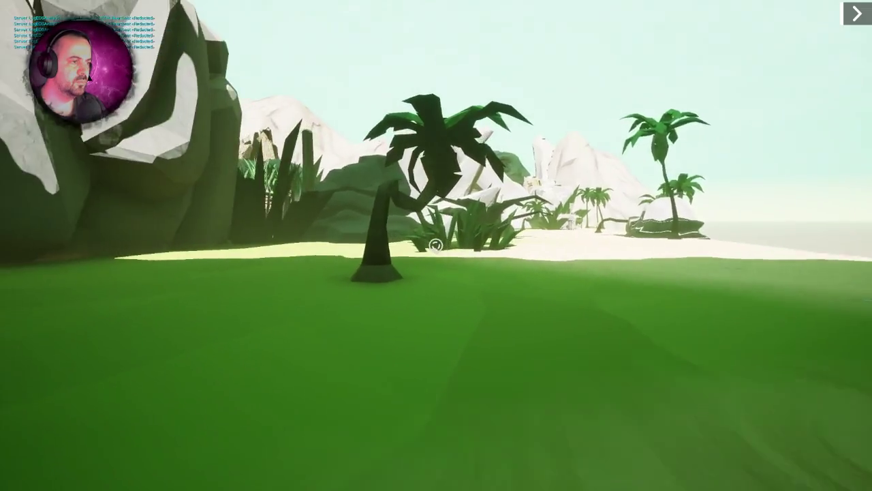
key(w)
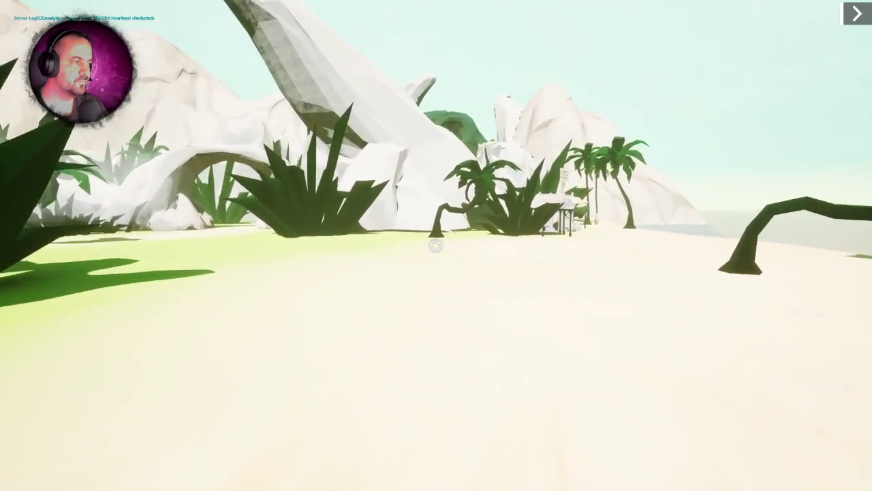
key(w)
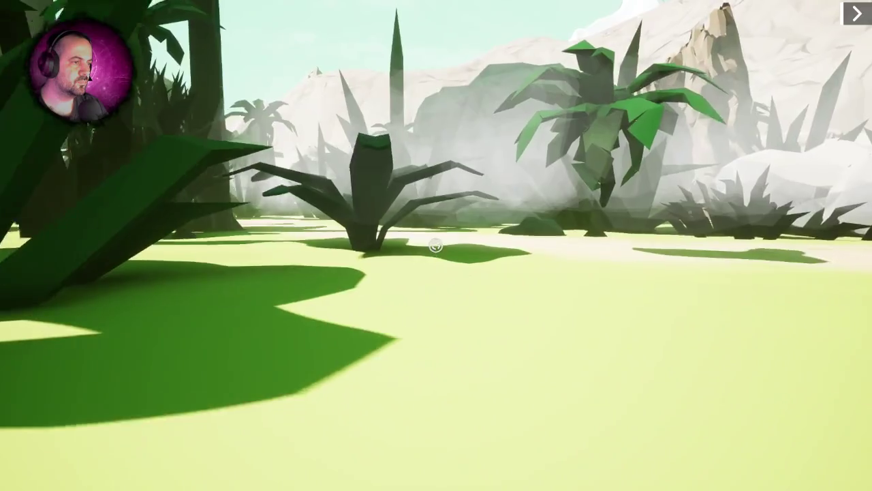
key(w)
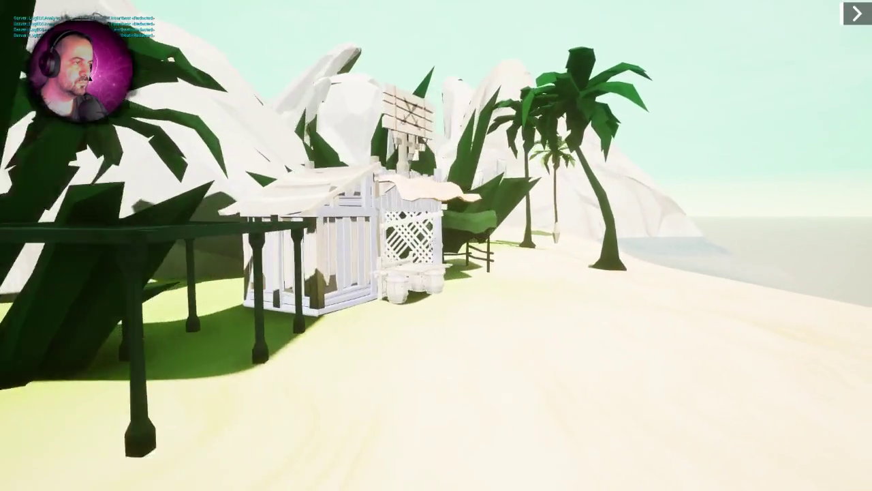
key(w)
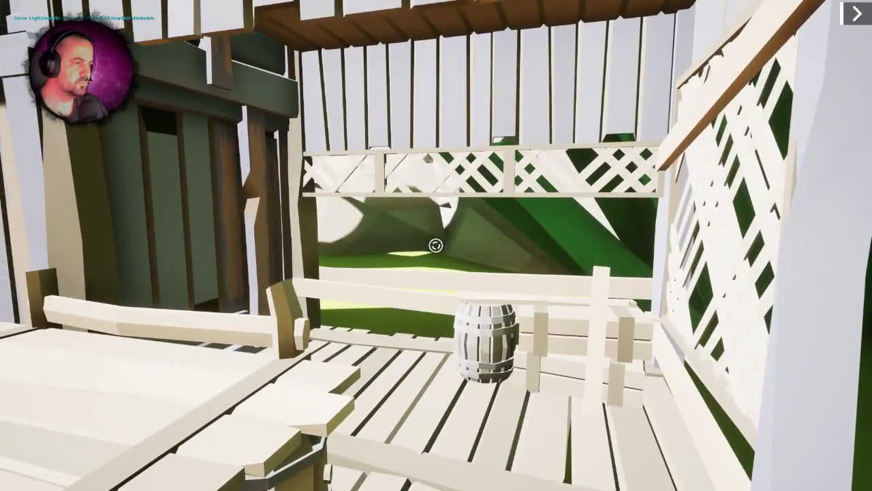
key(w)
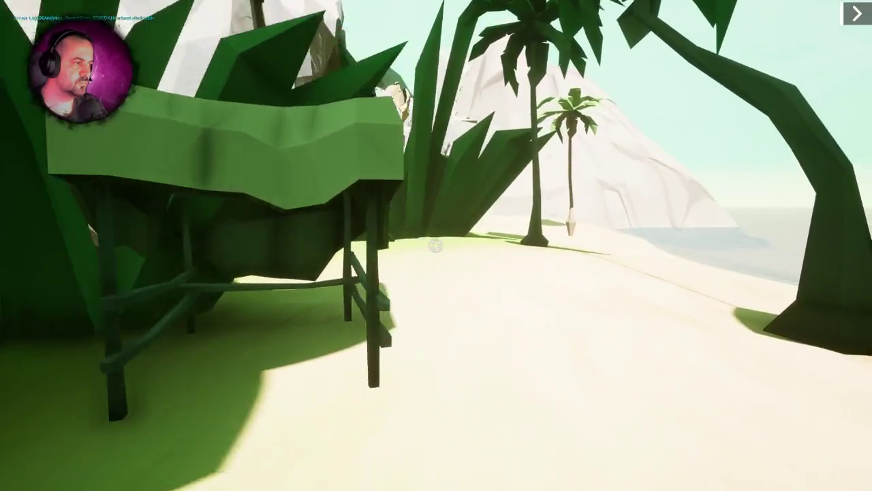
key(w)
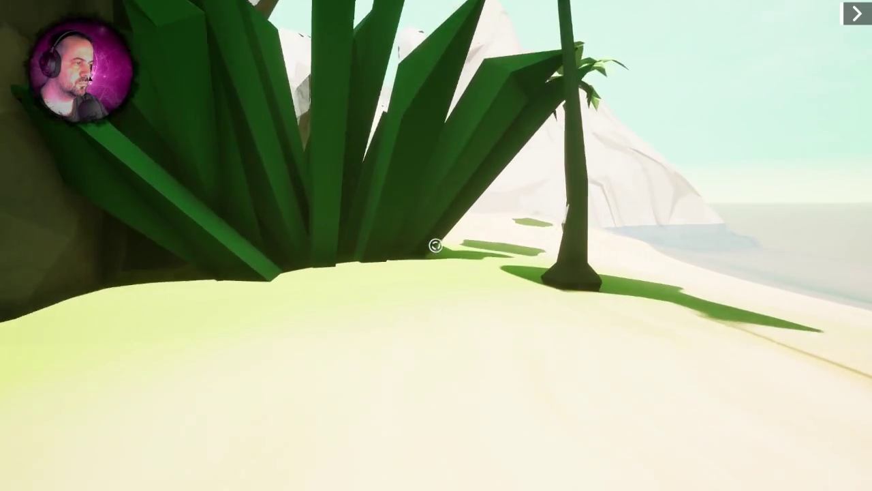
key(w)
key(w)
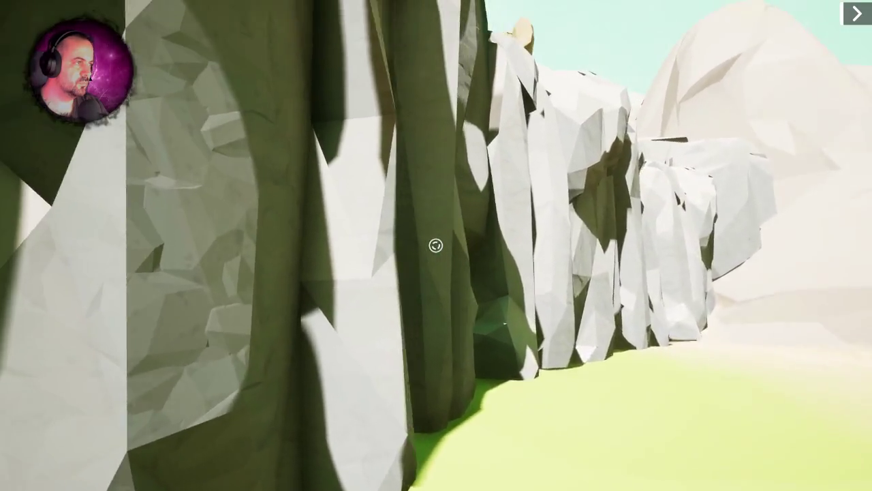
- Walk through the clover grass and rock tunnel to the arched stone wall, then stop playing
key(w)
key(w)
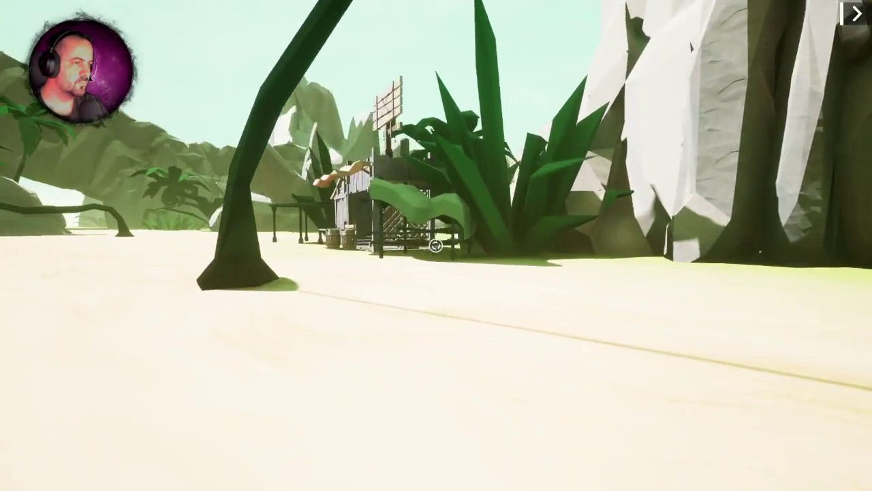
key(w)
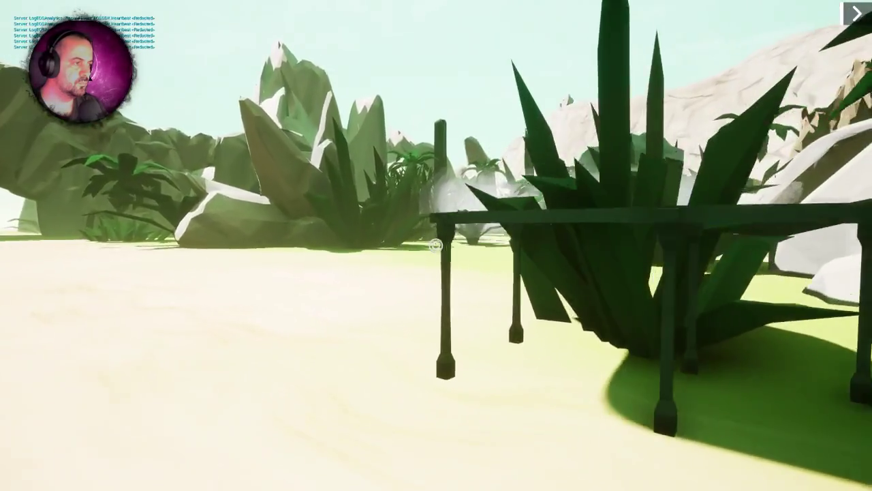
key(w)
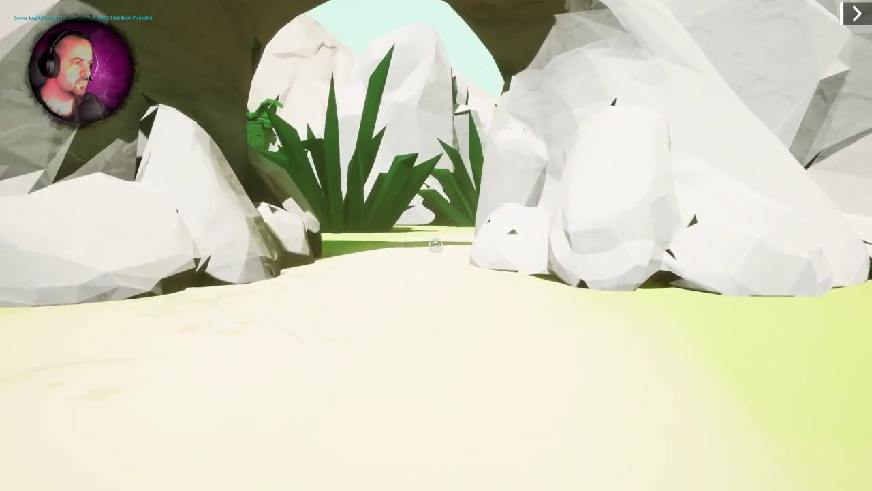
key(w)
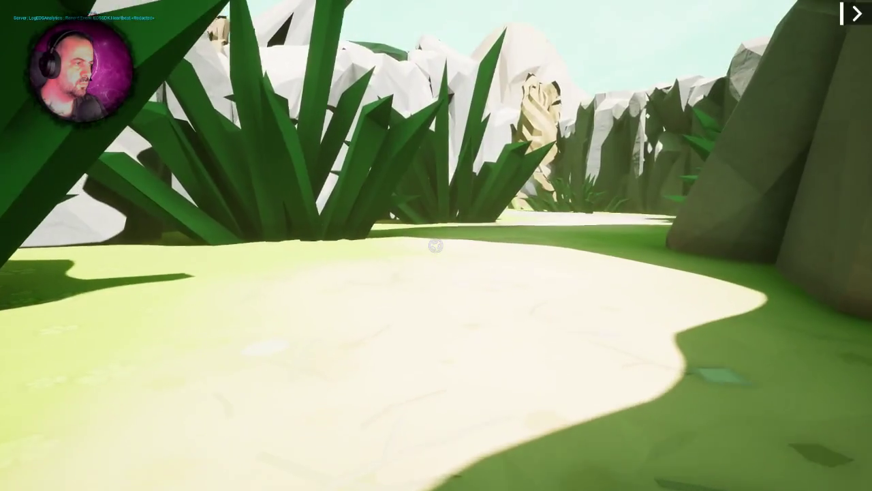
key(w)
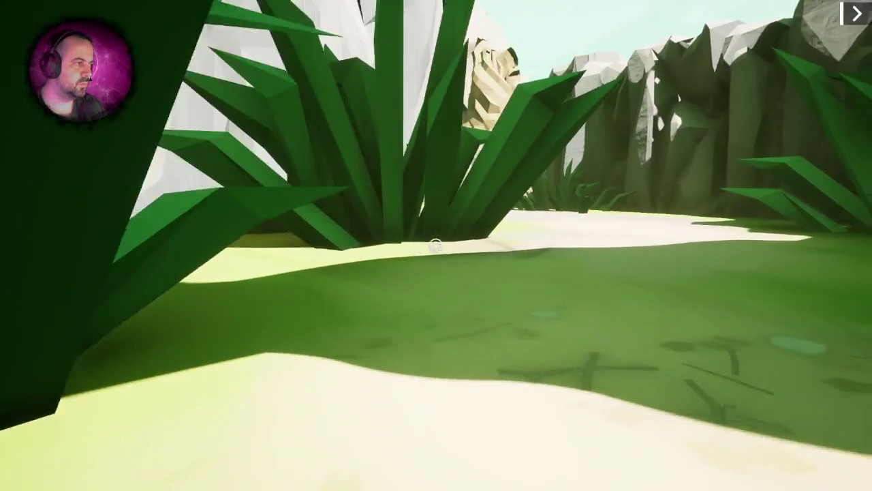
key(w)
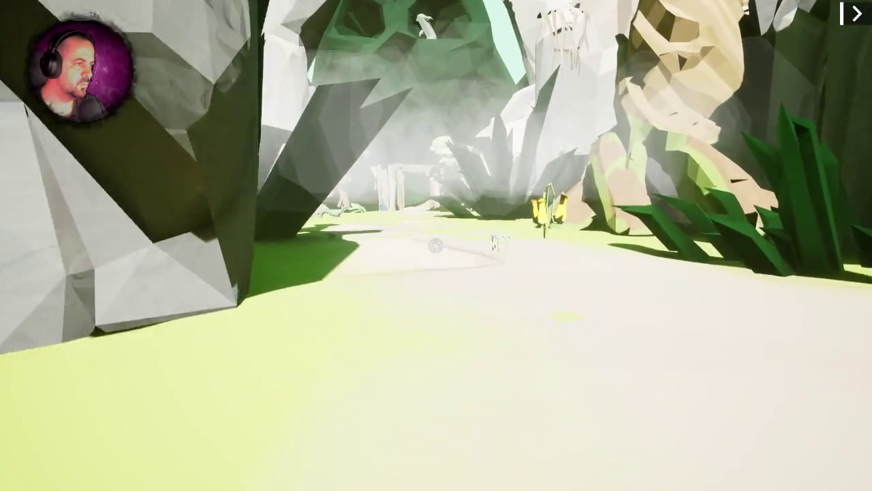
key(w)
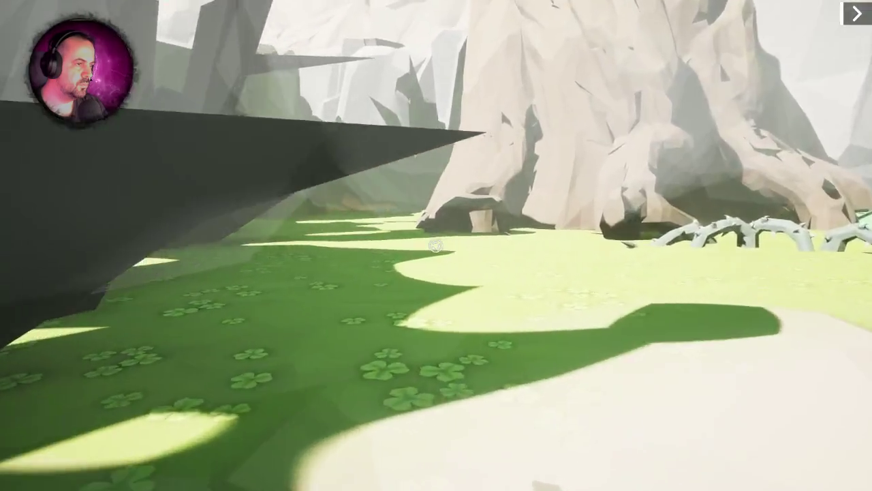
key(w)
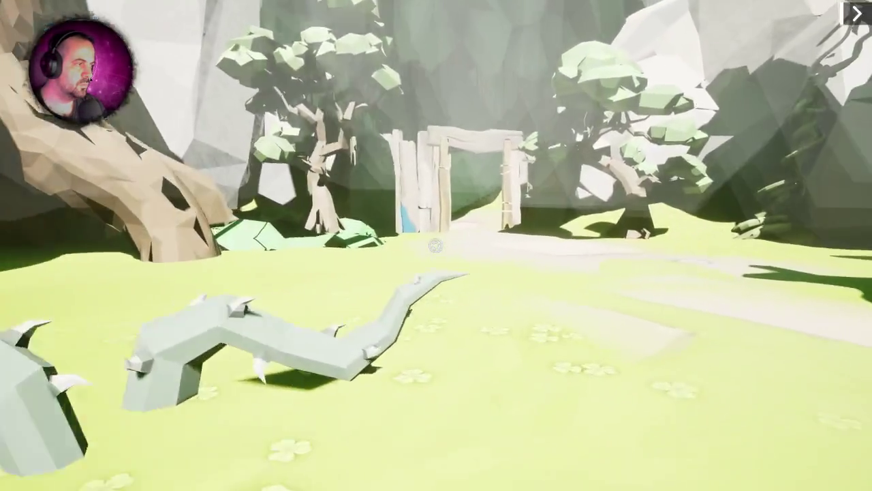
key(w)
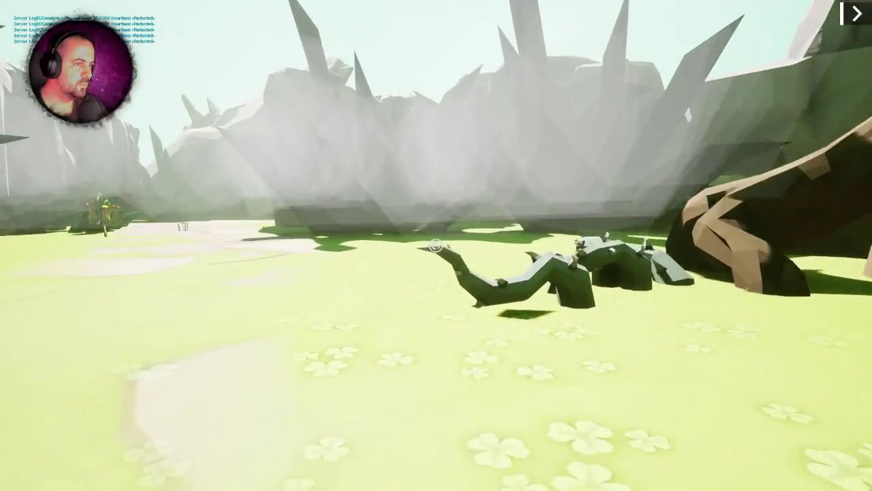
key(w)
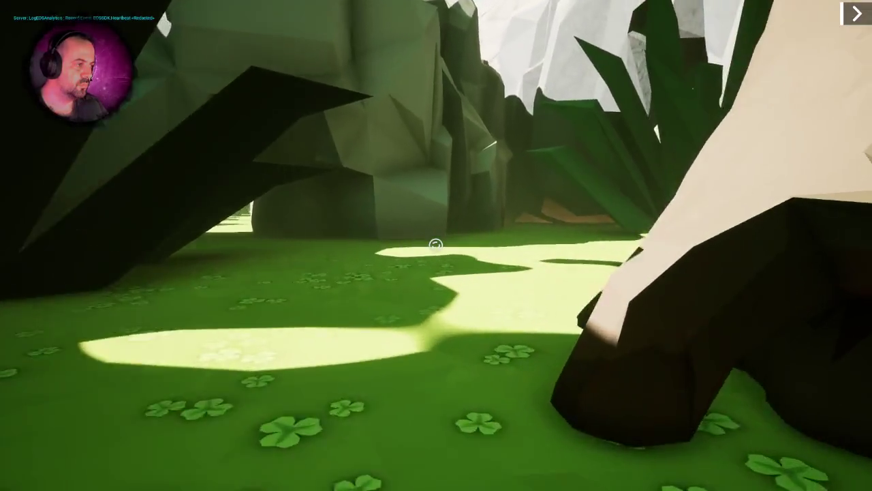
key(w)
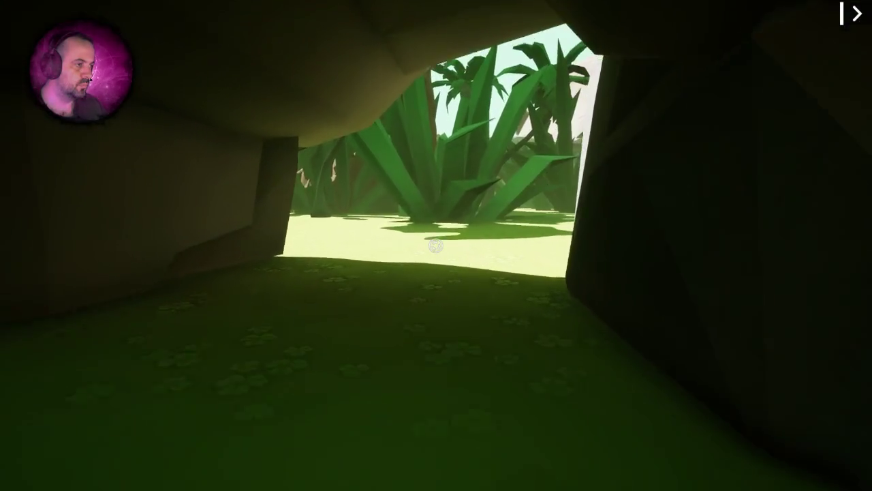
key(w)
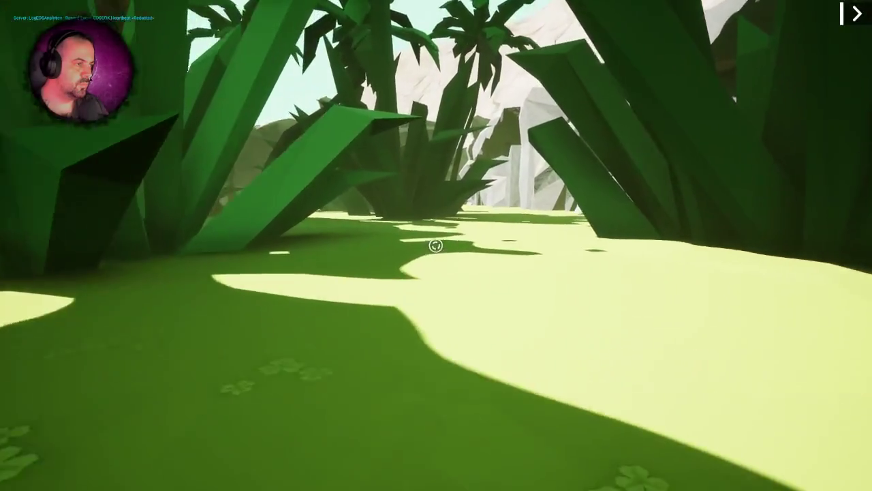
key(w)
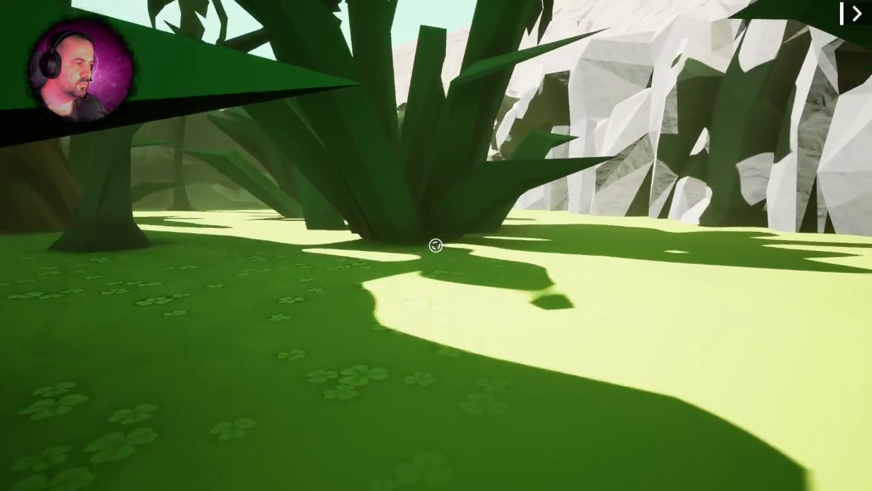
key(w)
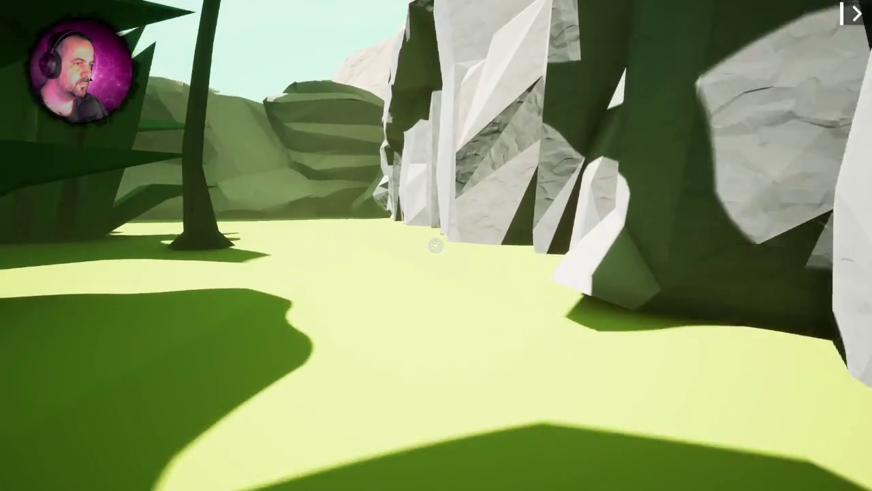
key(w)
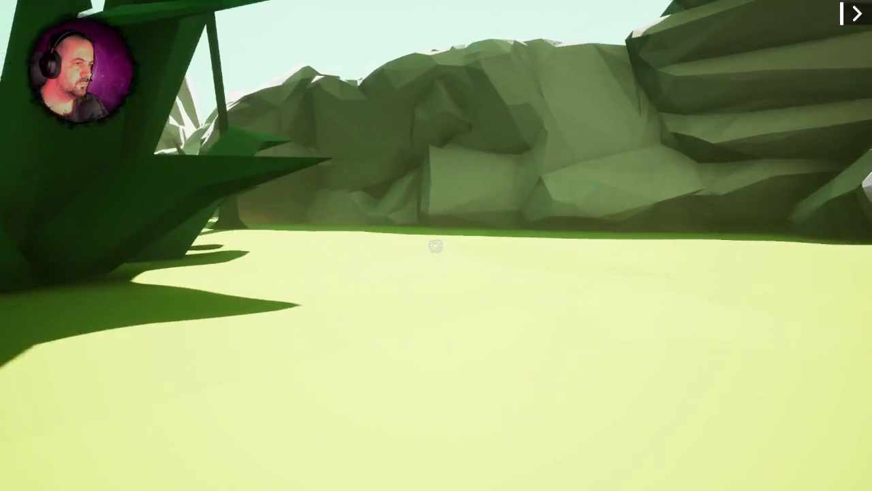
key(w)
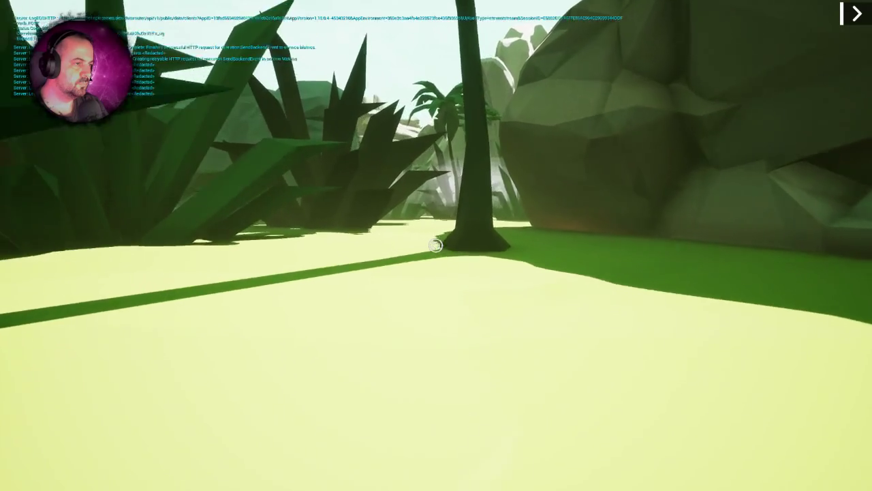
key(w)
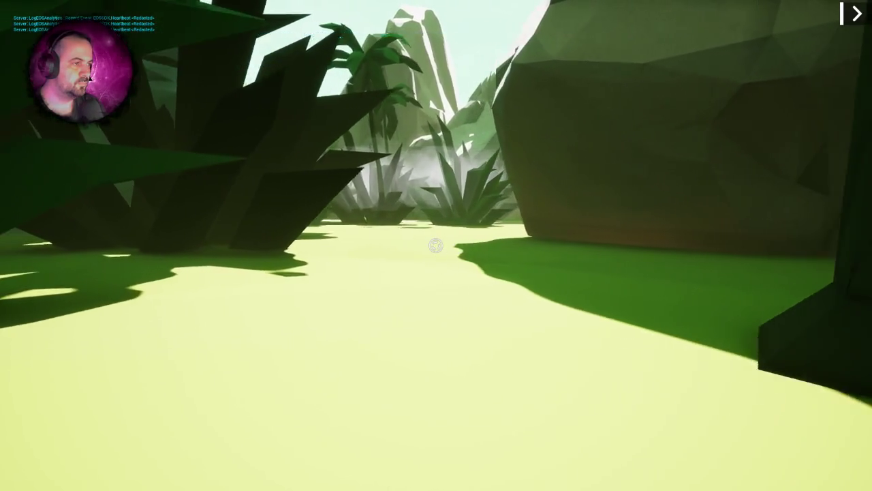
key(w)
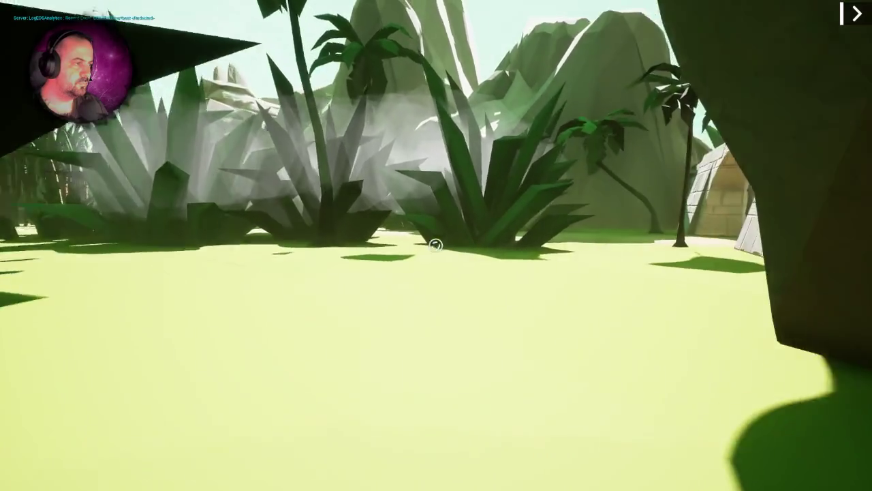
key(w)
key(Escape)
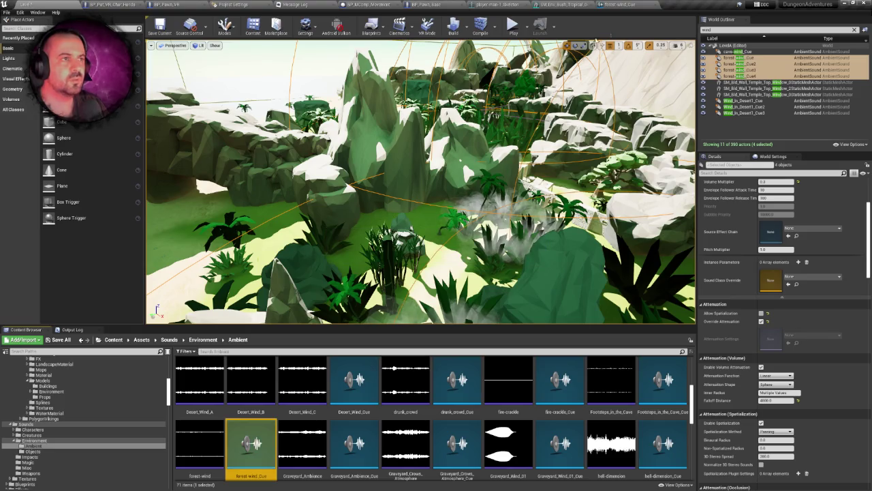
- Run a brief fullscreen play test of the level and stop it
click(519, 21)
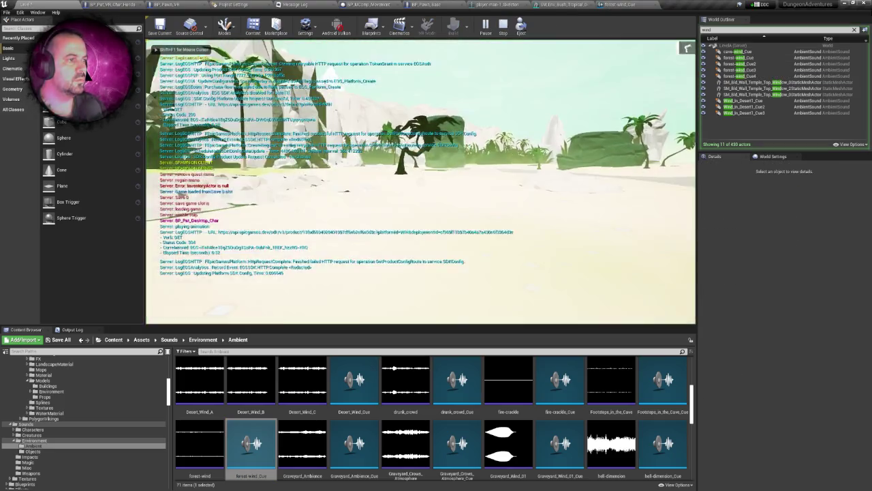
key(F11)
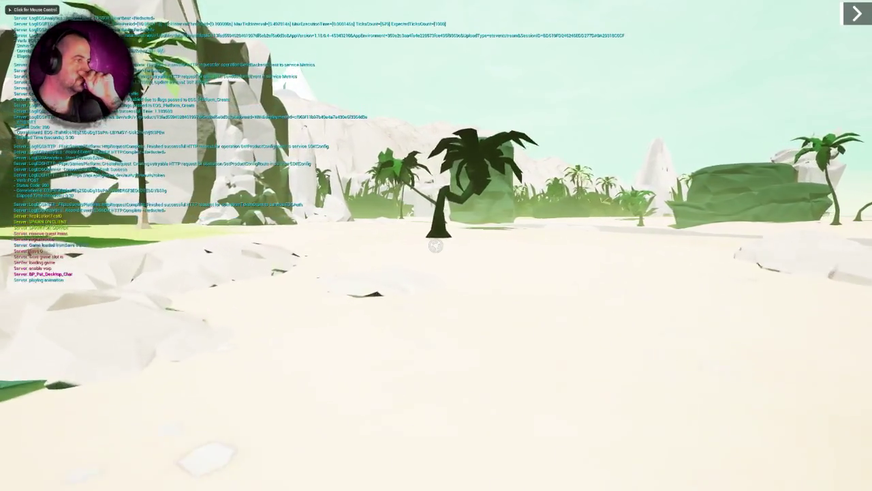
key(Escape)
- Focus on the selected sound over the beach and select Wind_In_Desert1_Cue2 to inspect it
key(f)
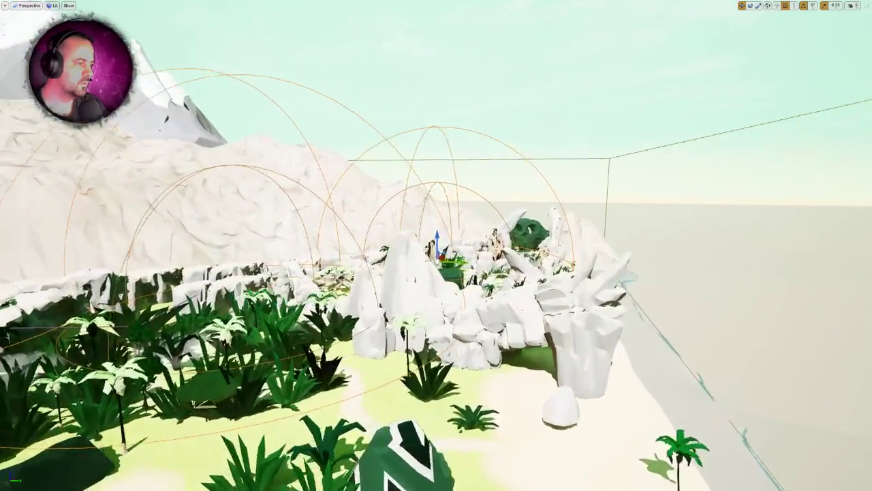
drag(401, 246, 401, 199)
key(F11)
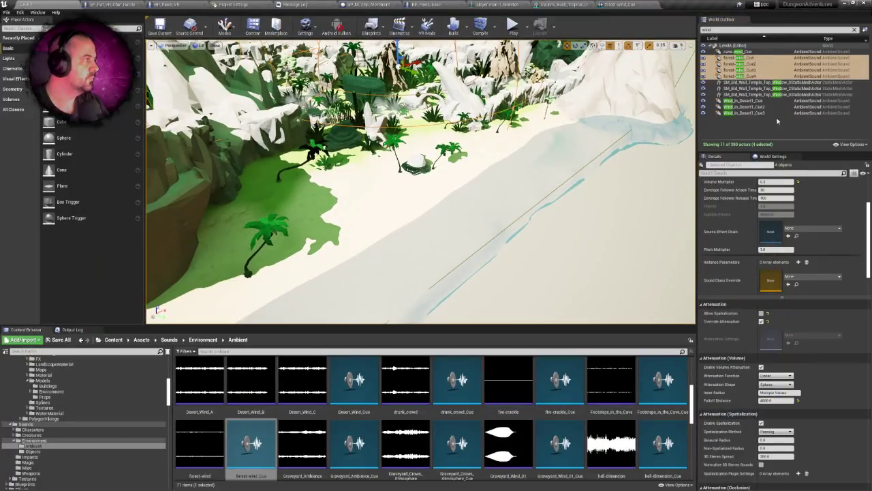
click(744, 112)
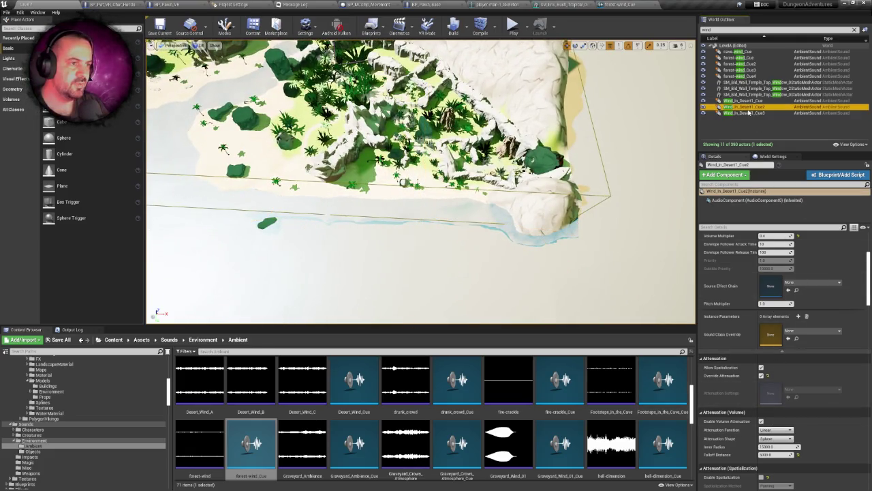
- Set Wind_In_Desert1_Cue3's Inner Radius to 14000, save everything, and launch a play test
drag(555, 154, 407, 188)
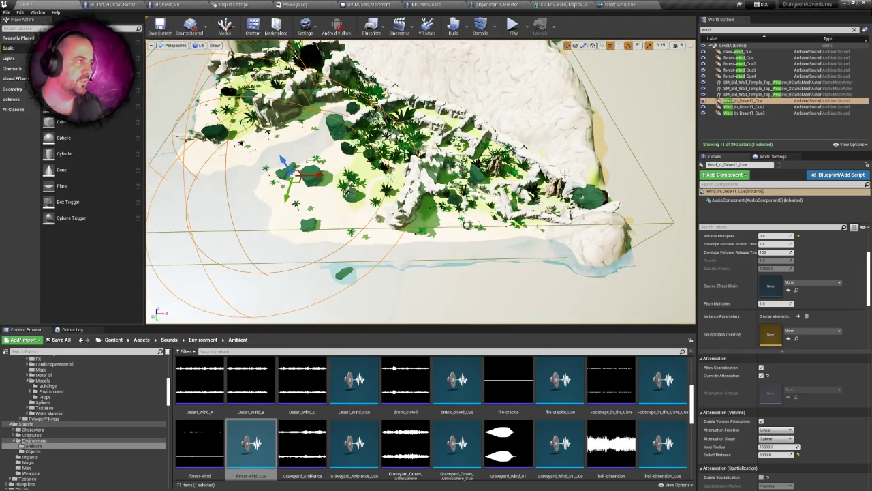
click(756, 113)
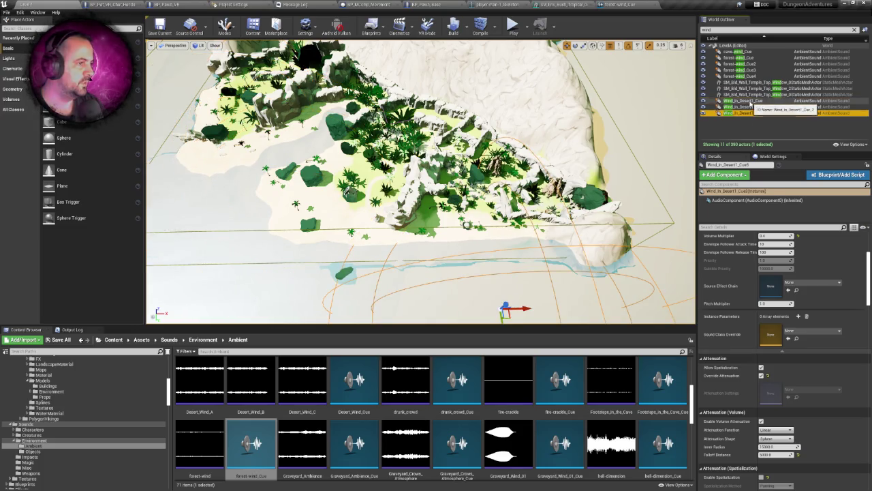
click(750, 101)
click(757, 113)
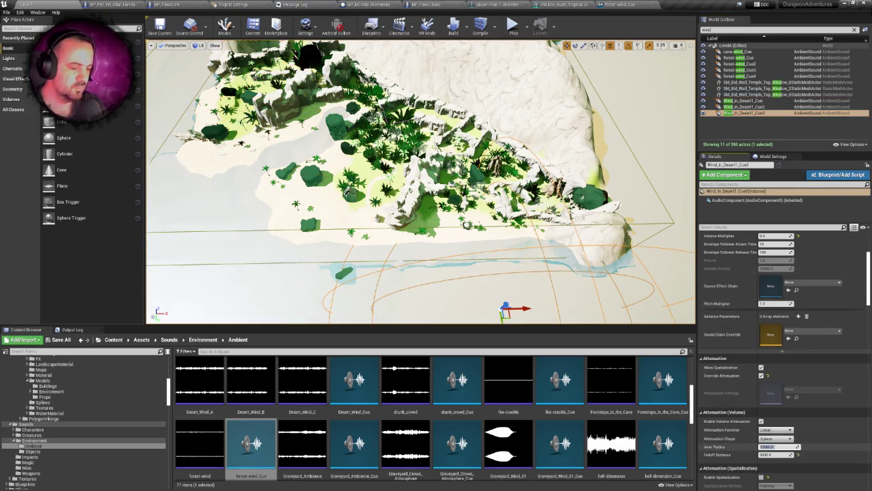
scroll(546, 272, up, 5)
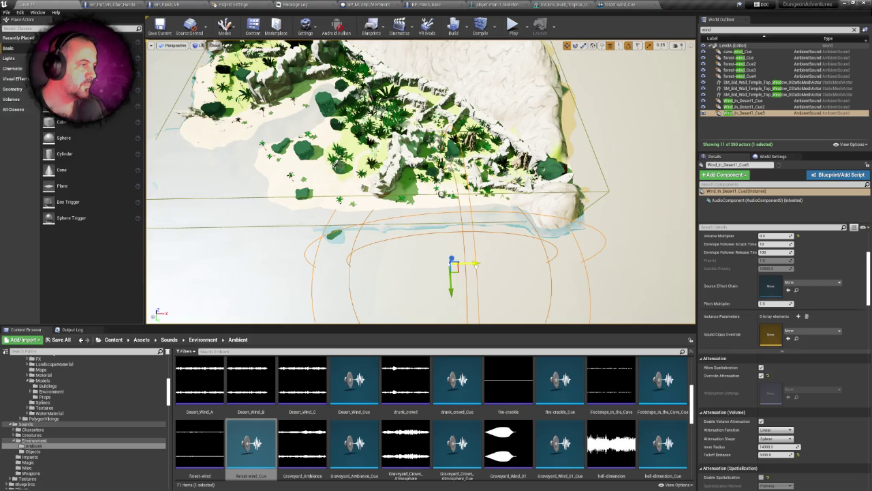
mouse_move(492, 264)
mouse_down()
mouse_move(511, 229)
mouse_move(493, 264)
mouse_up()
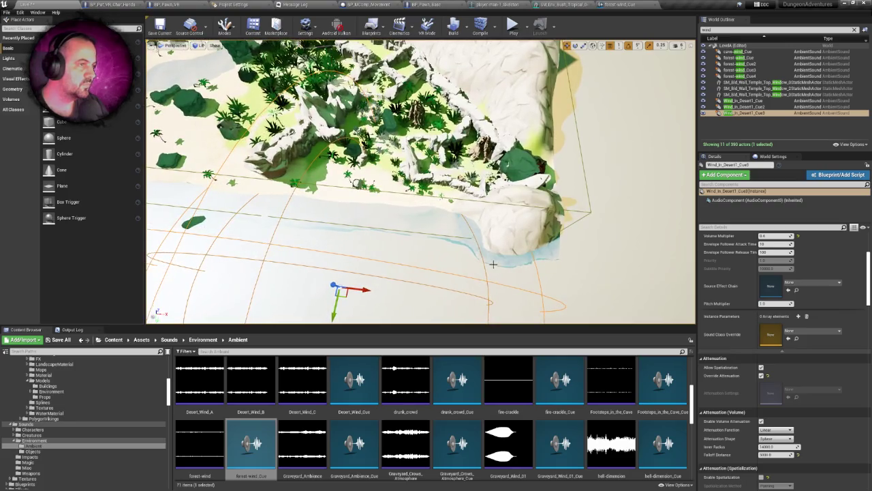
key(ctrl+s)
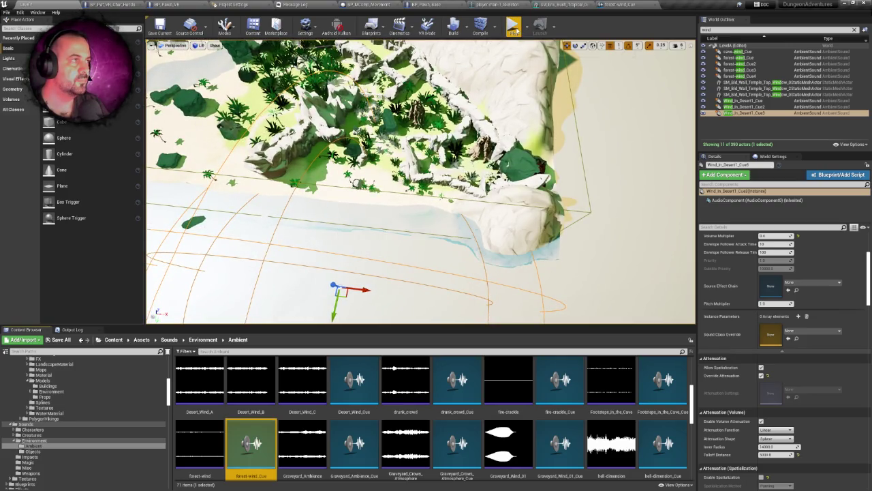
click(513, 27)
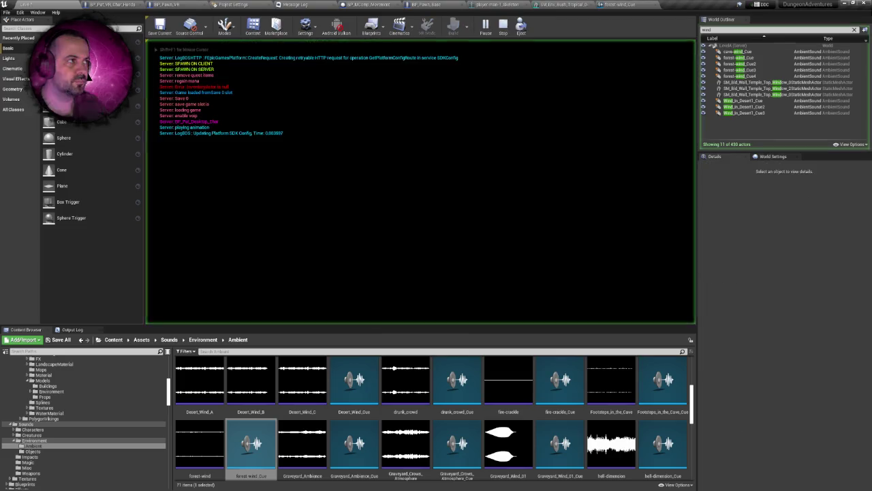
key(w)
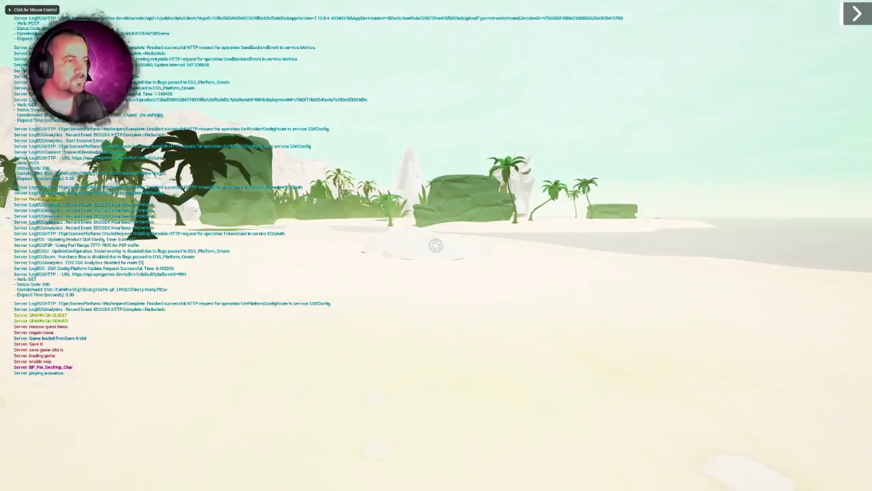
key(w)
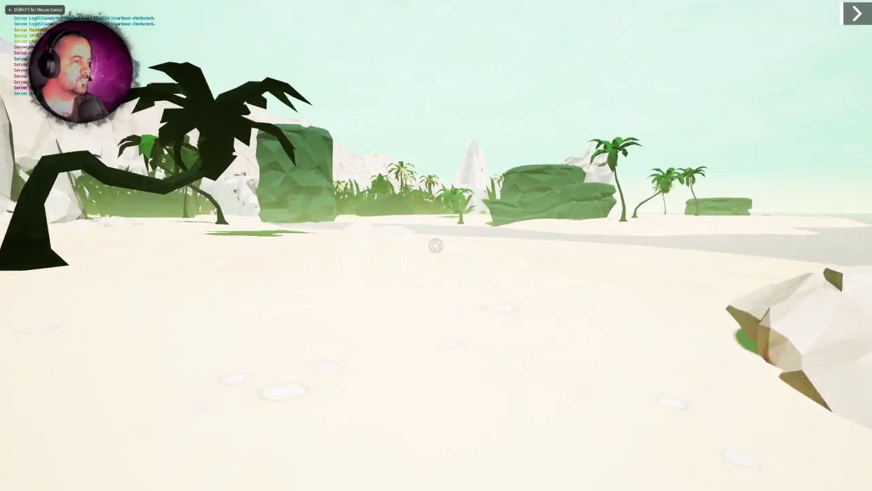
key(w)
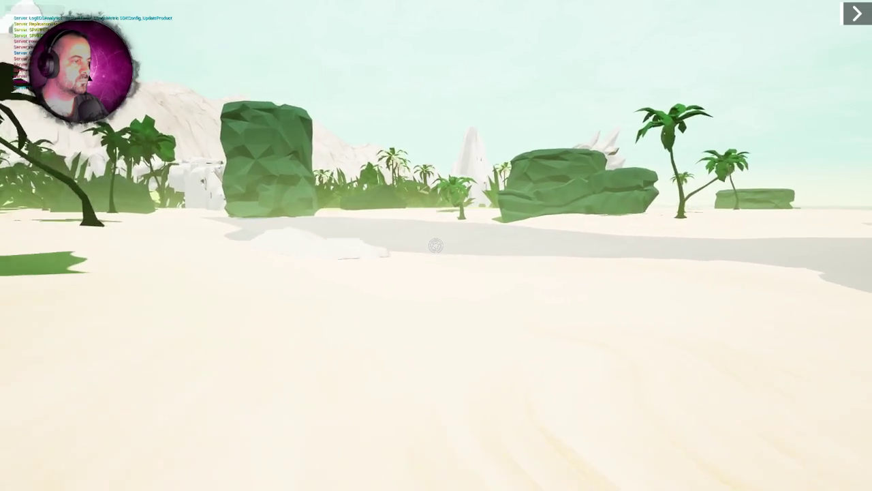
key(w)
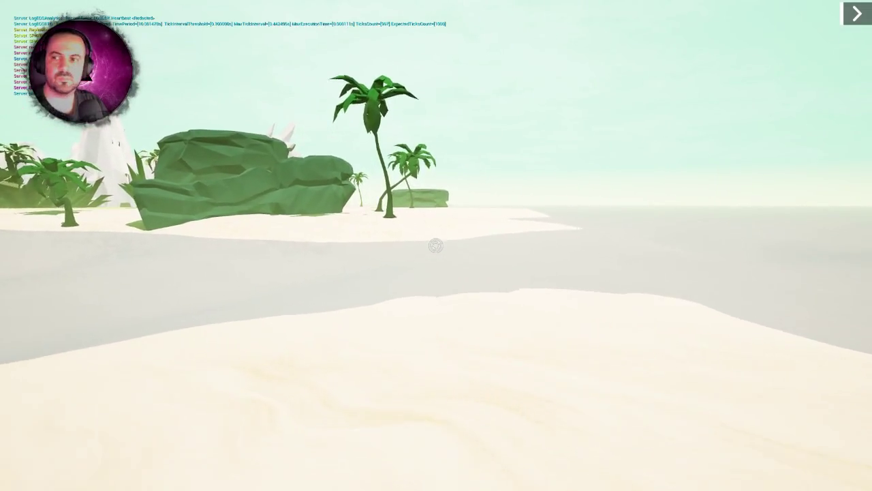
key(w)
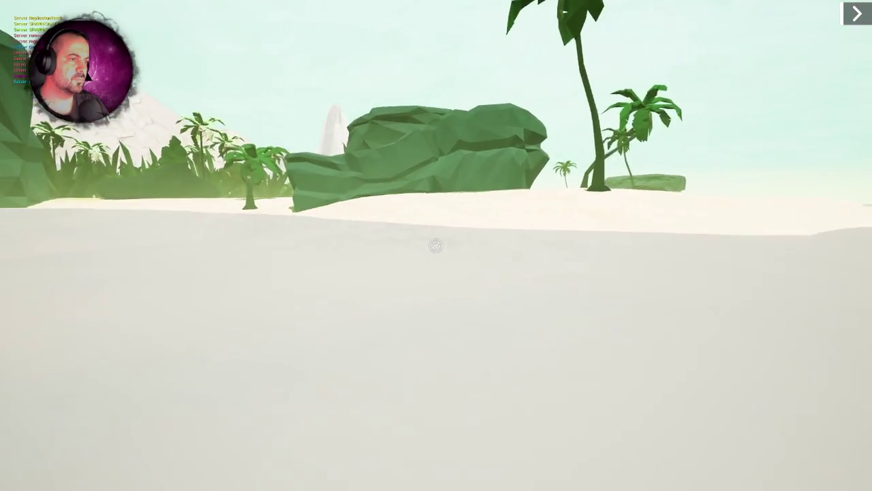
key(w)
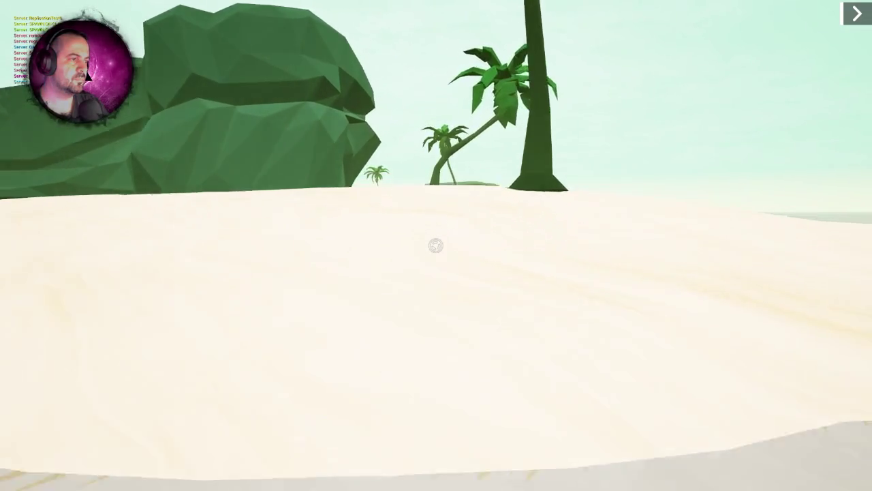
key(w)
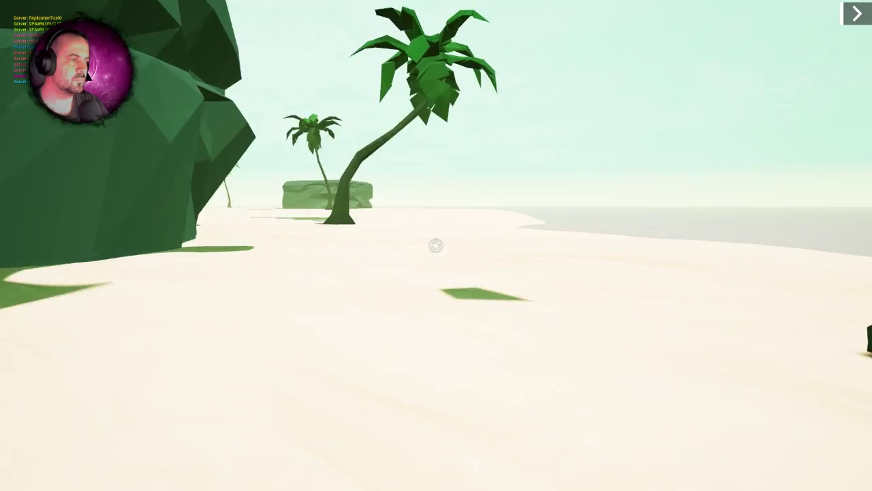
key(w)
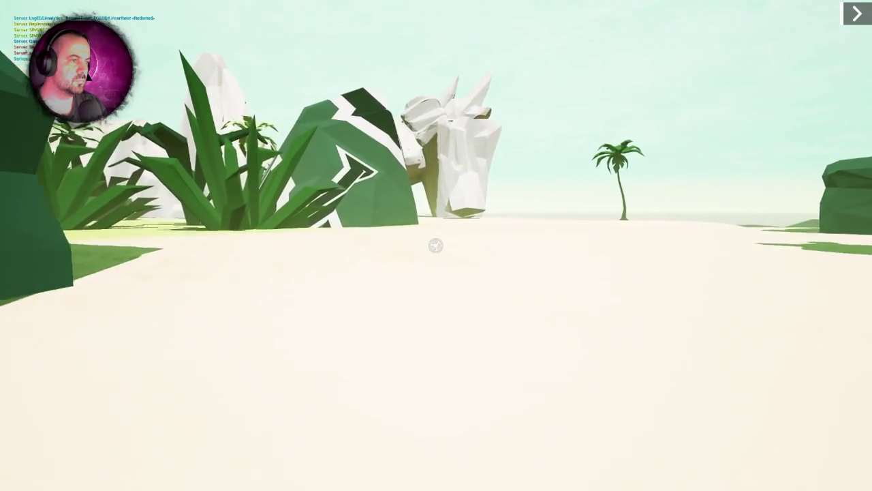
key(w)
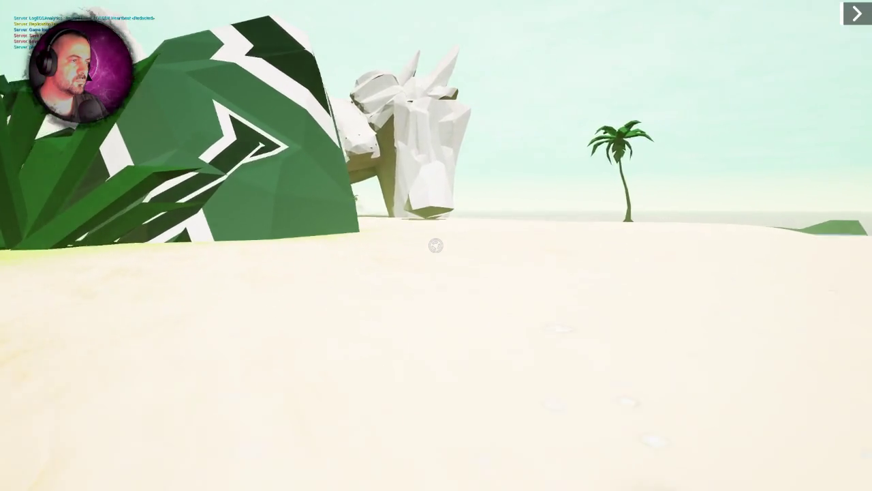
key(w)
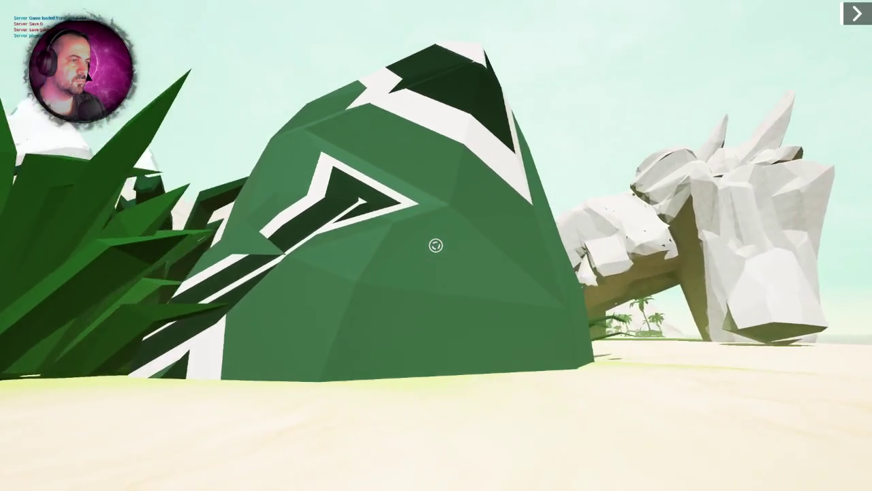
key(s)
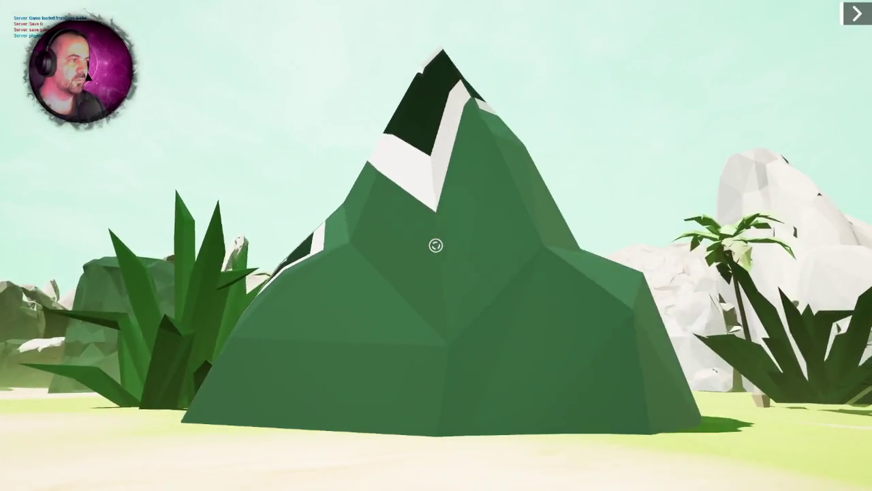
key(s)
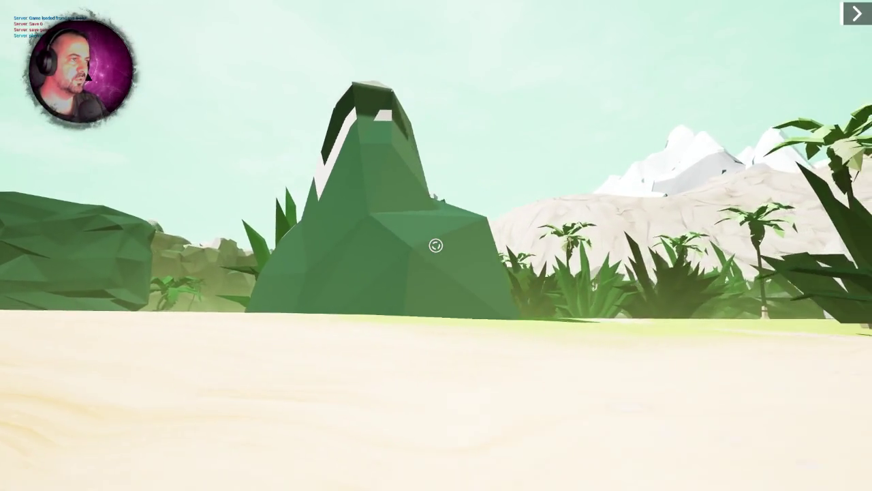
key(s)
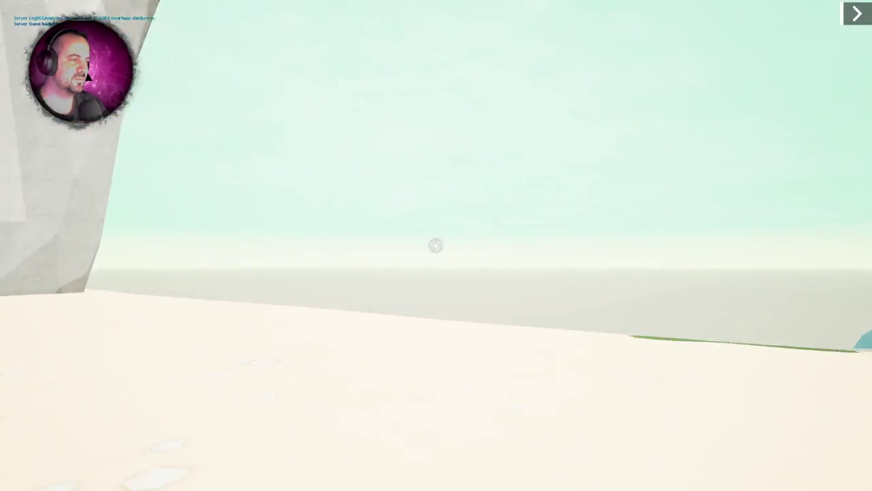
key(s)
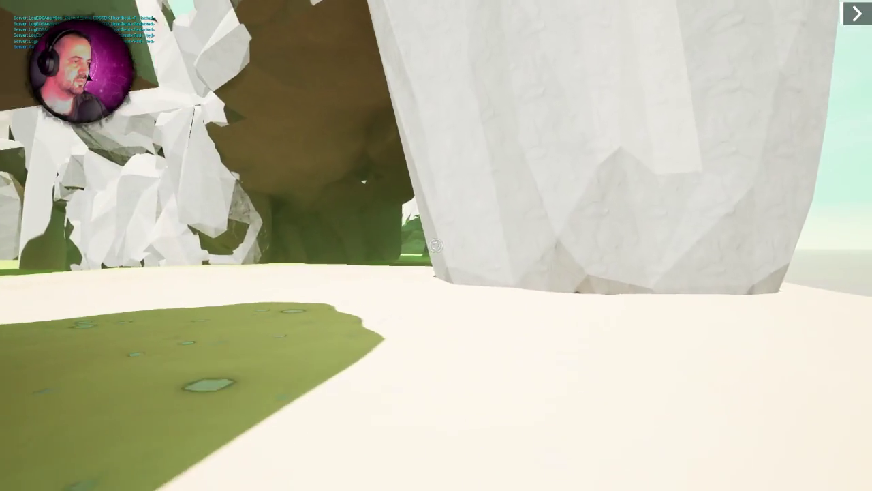
key(w)
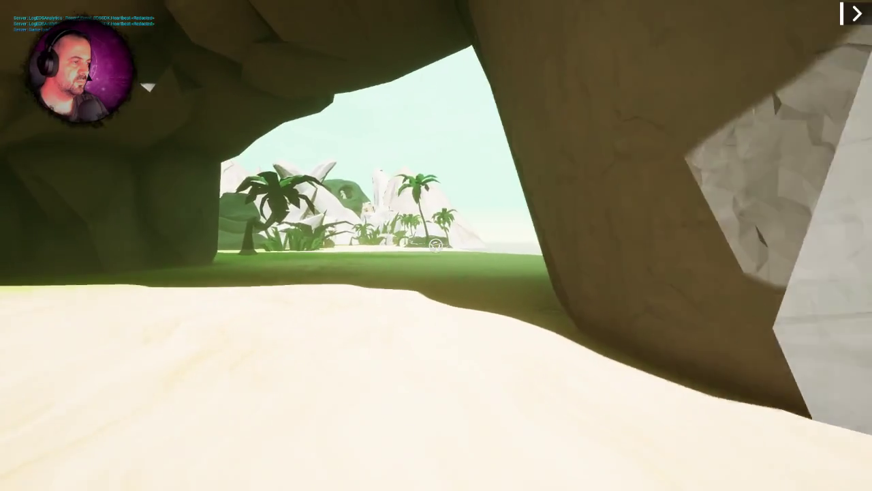
key(w)
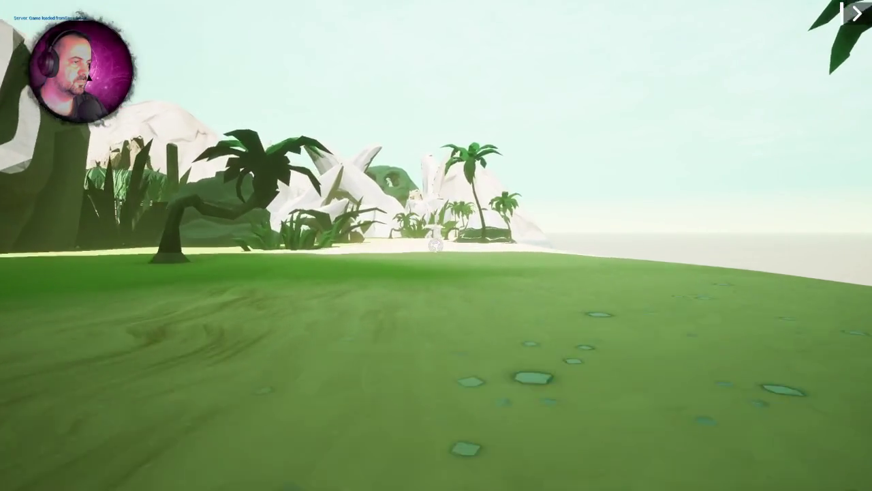
key(w)
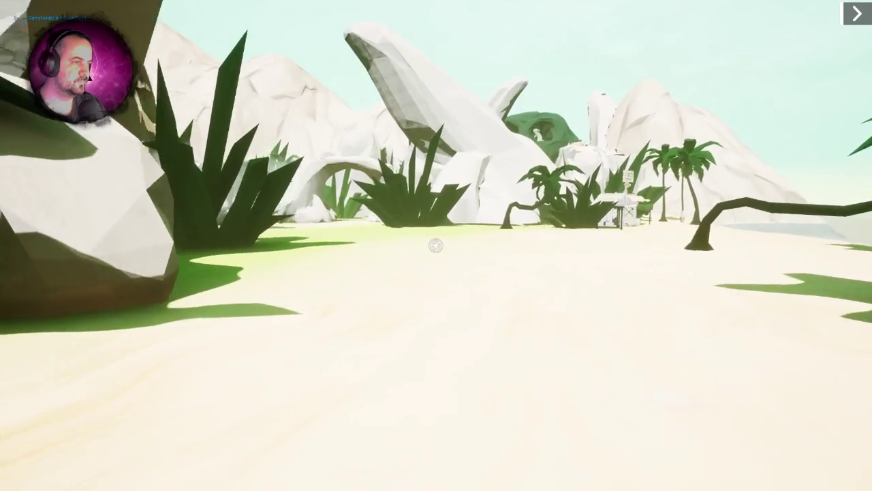
key(w)
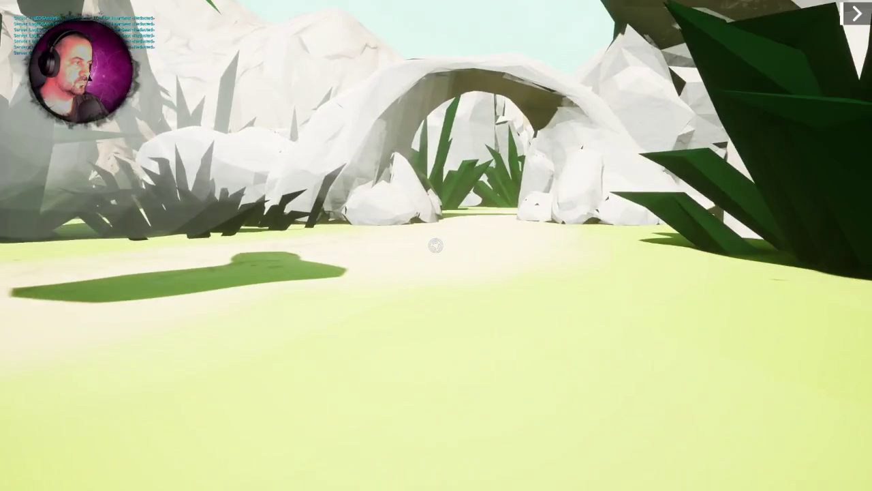
key(w)
key(w)
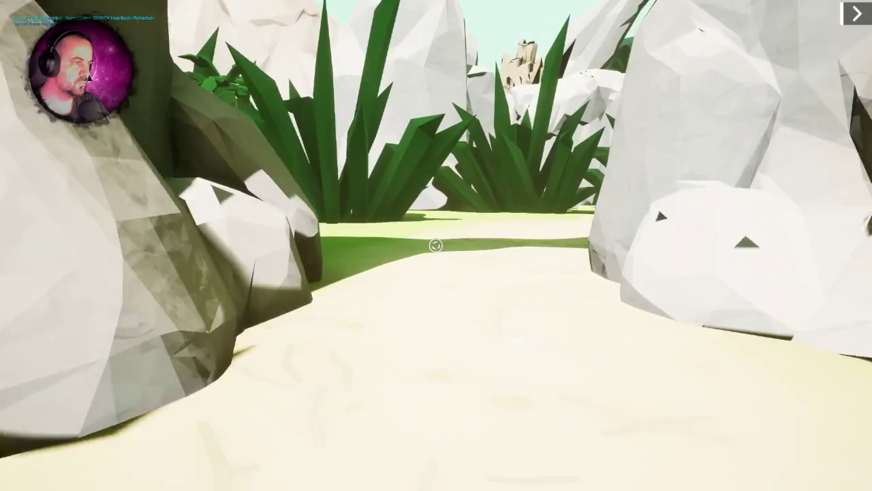
key(w)
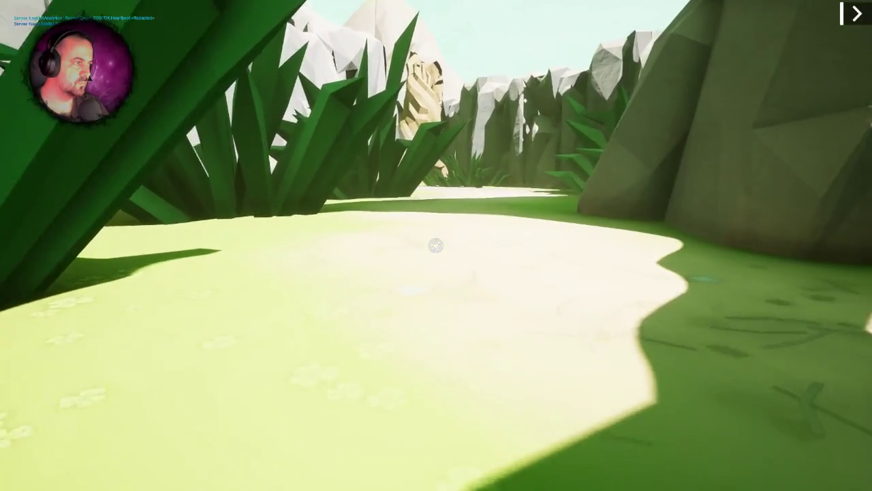
key(w)
key(w)
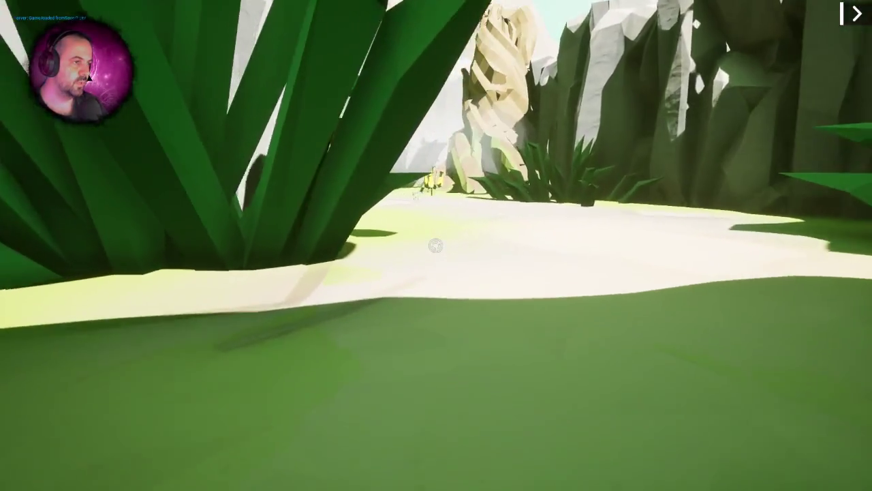
key(w)
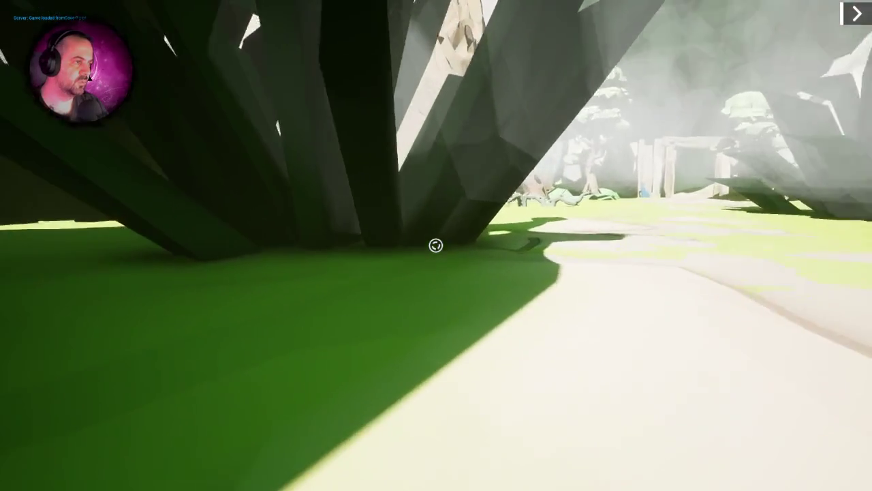
key(w)
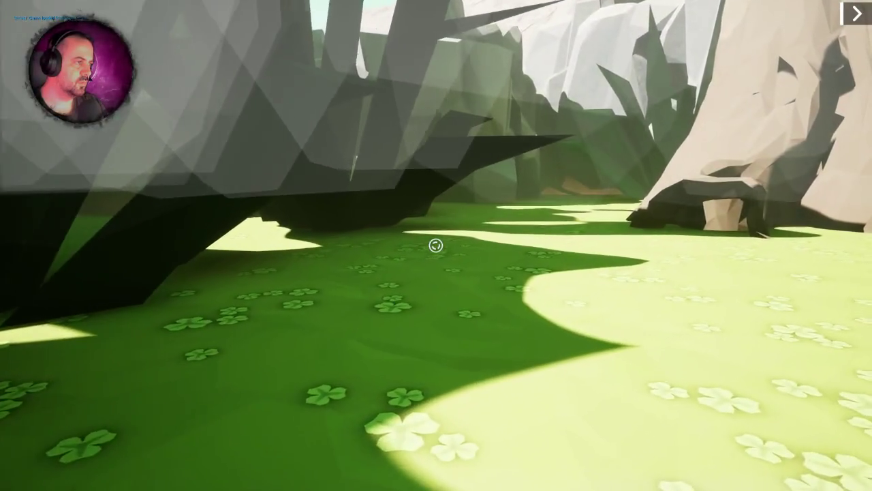
key(w)
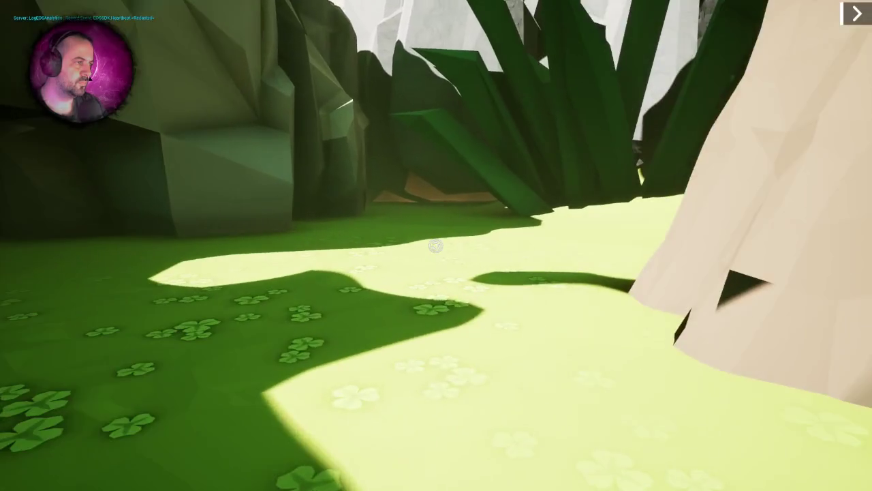
key(w)
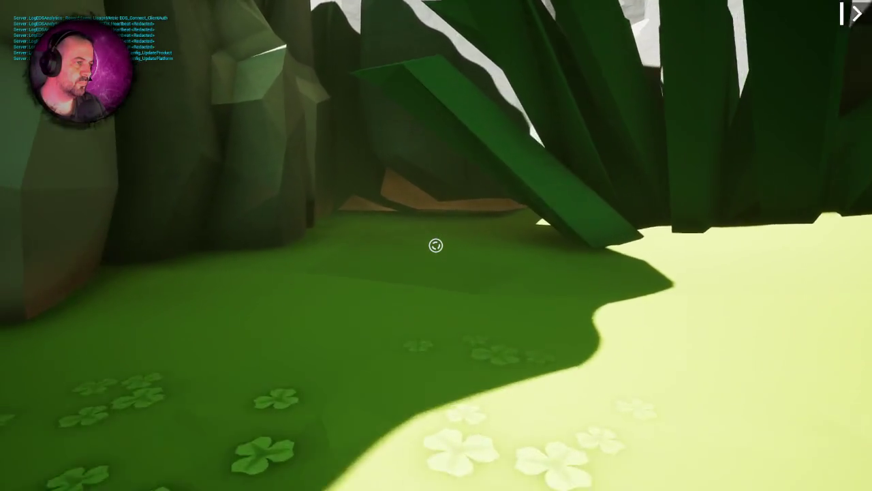
key(w)
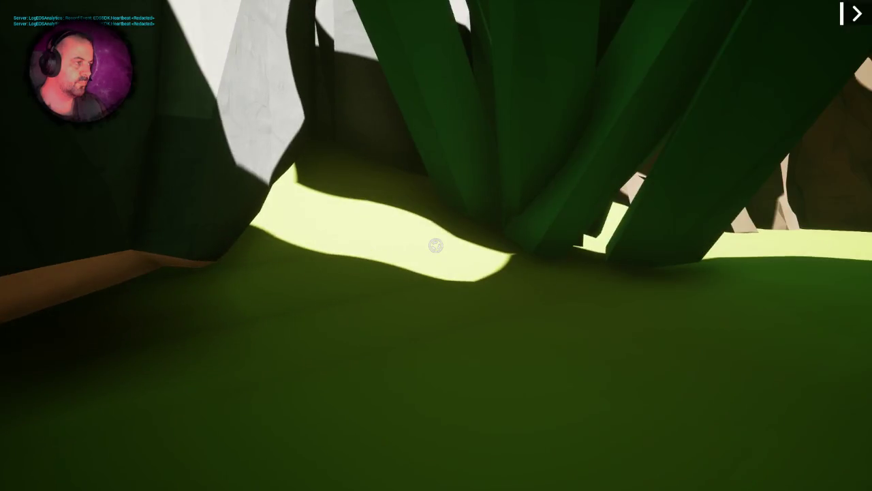
key(w)
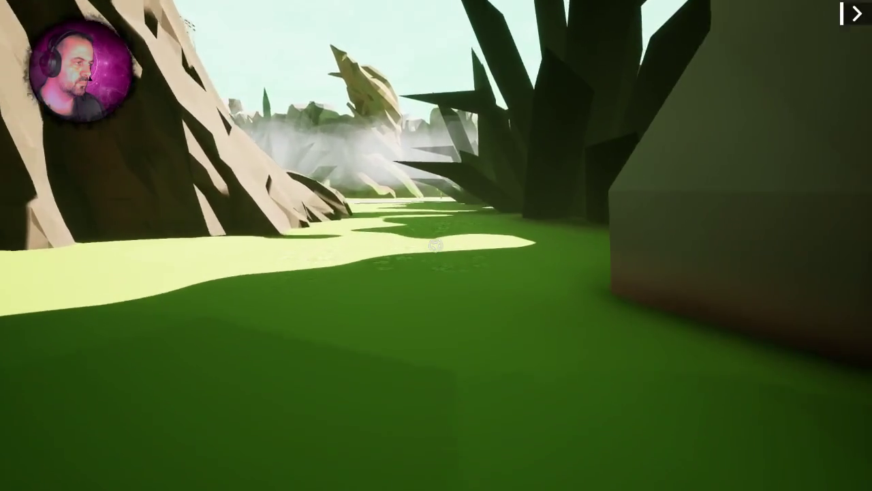
key(w)
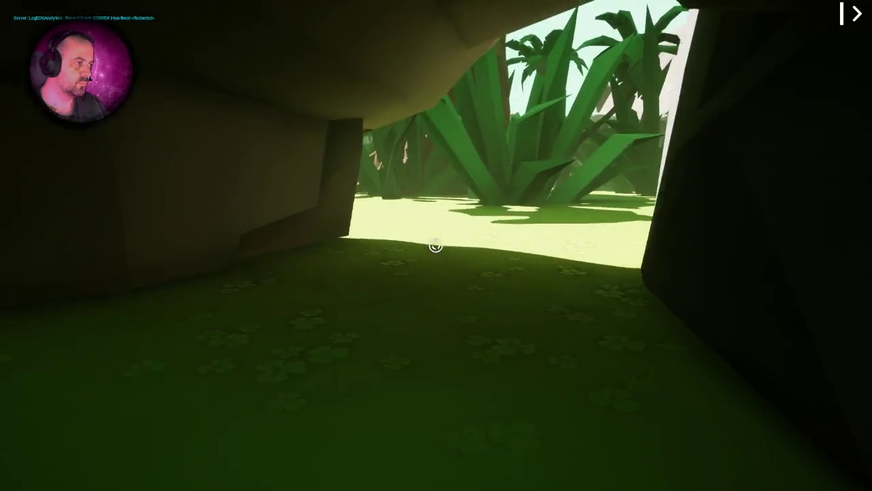
key(w)
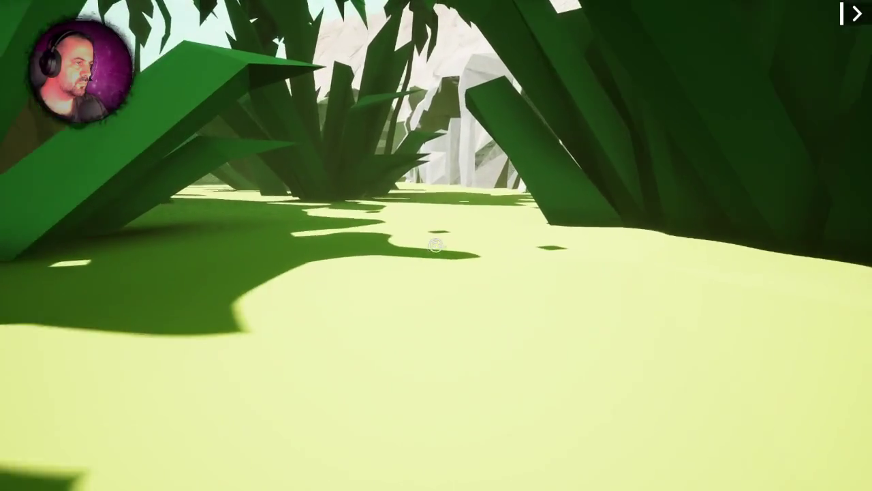
key(w)
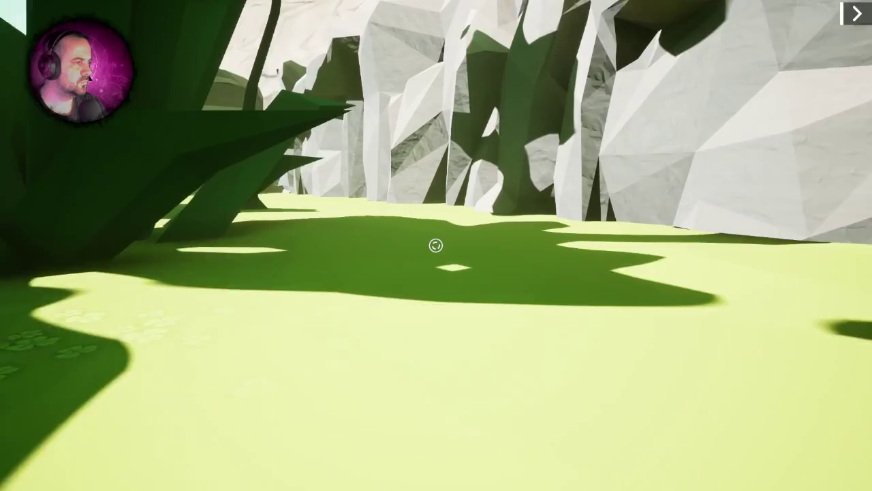
key(w)
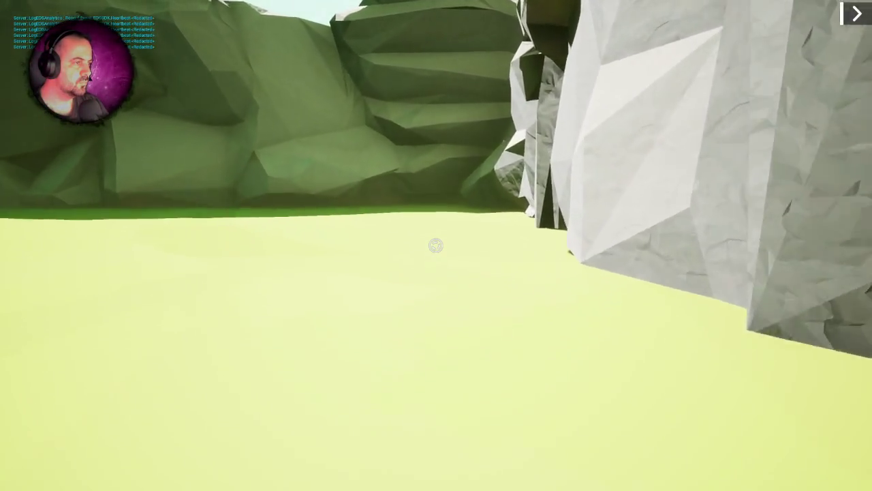
key(w)
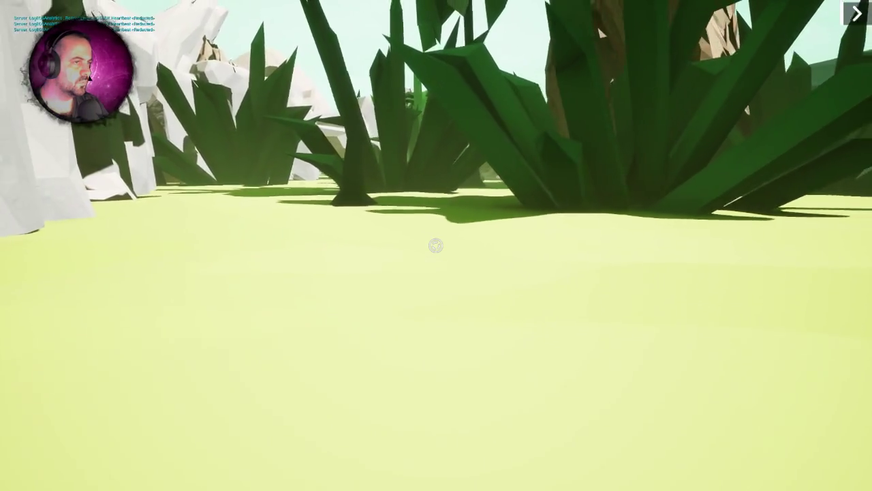
key(w)
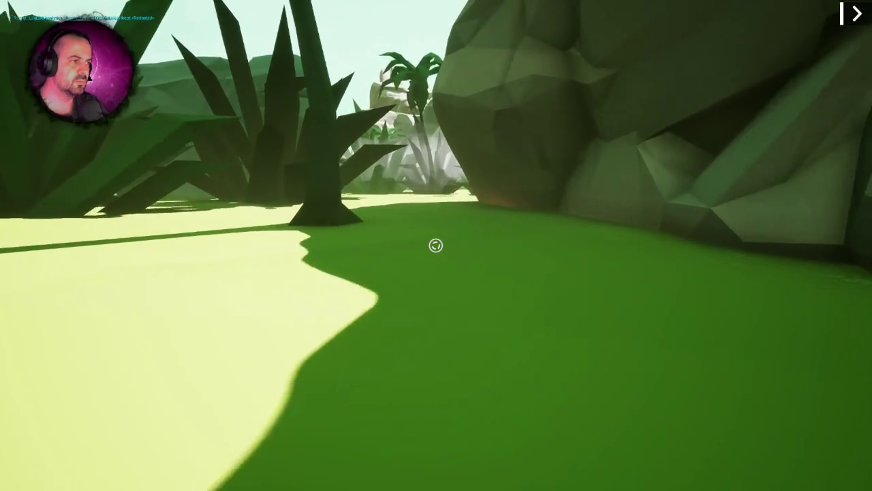
key(w)
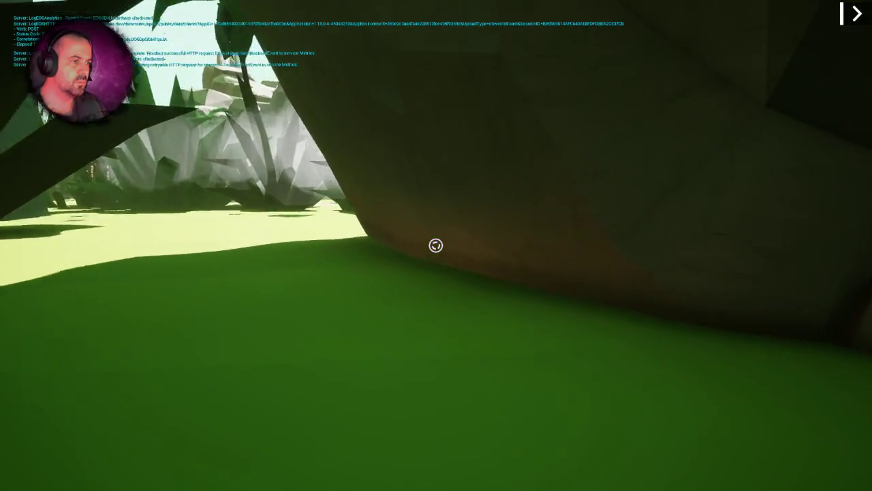
key(w)
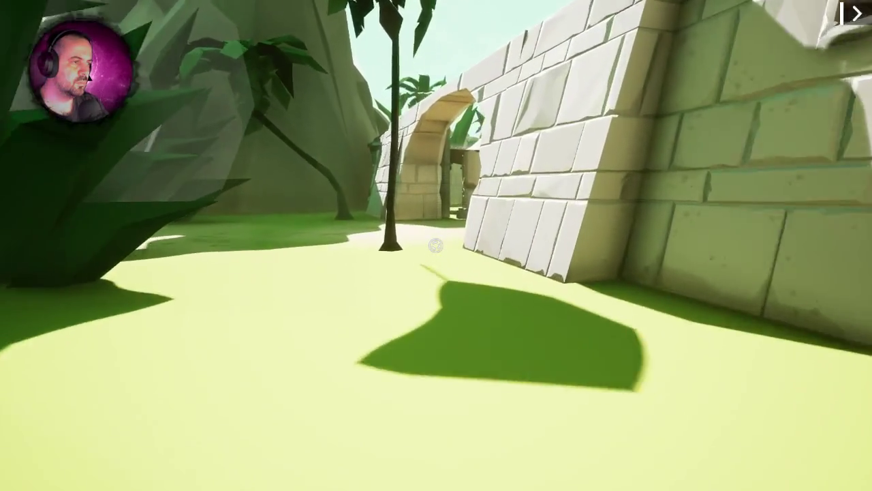
key(w)
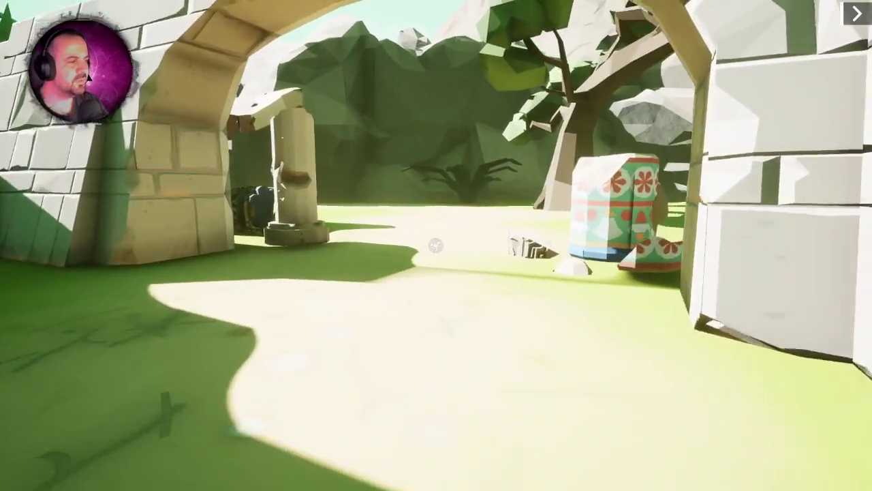
key(w)
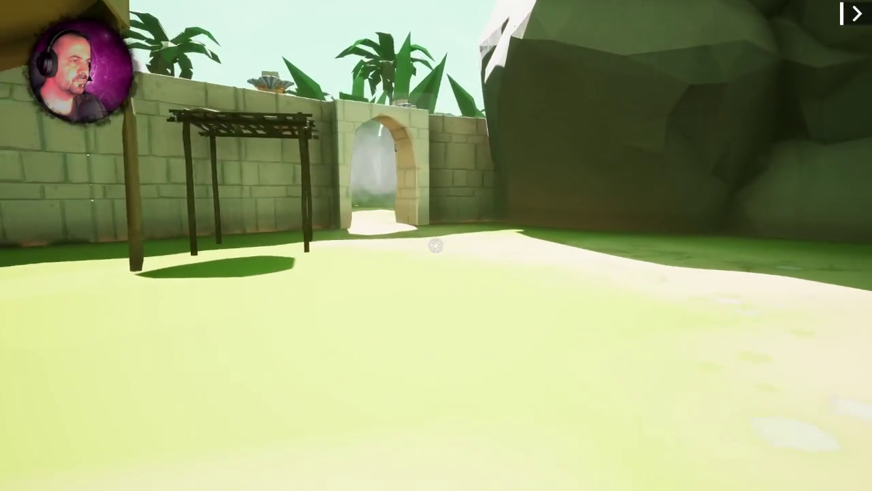
key(w)
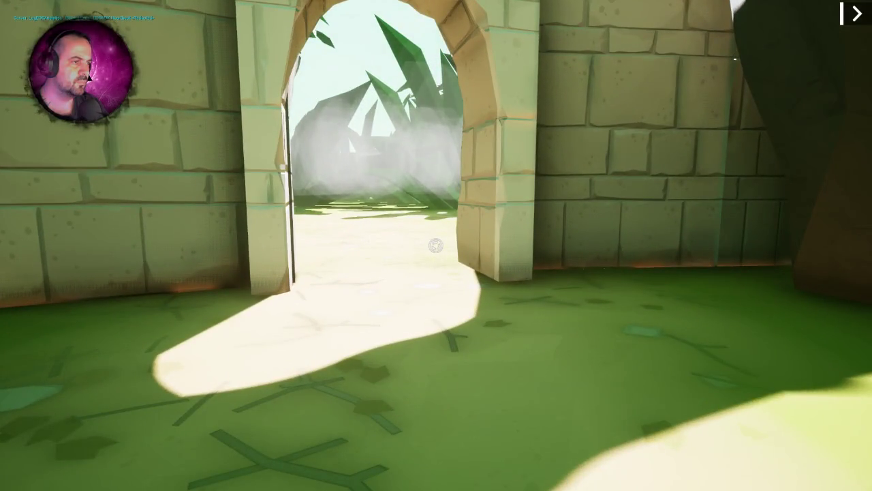
key(w)
key(w)
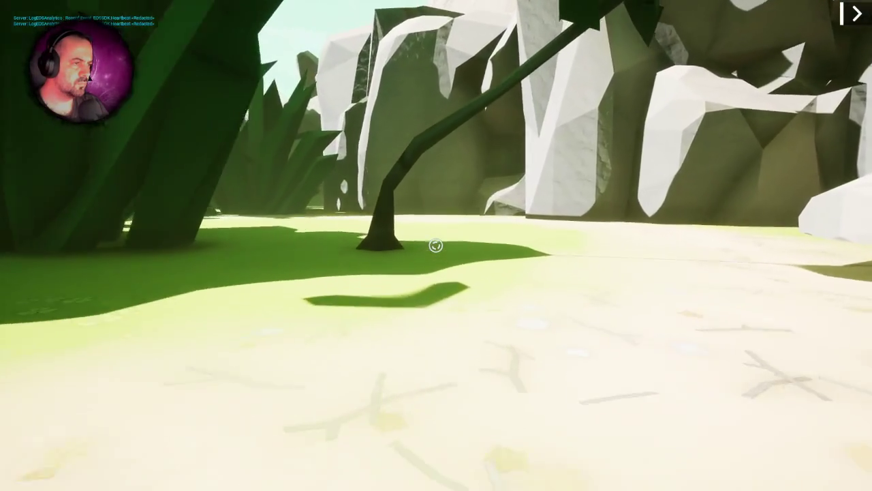
key(w)
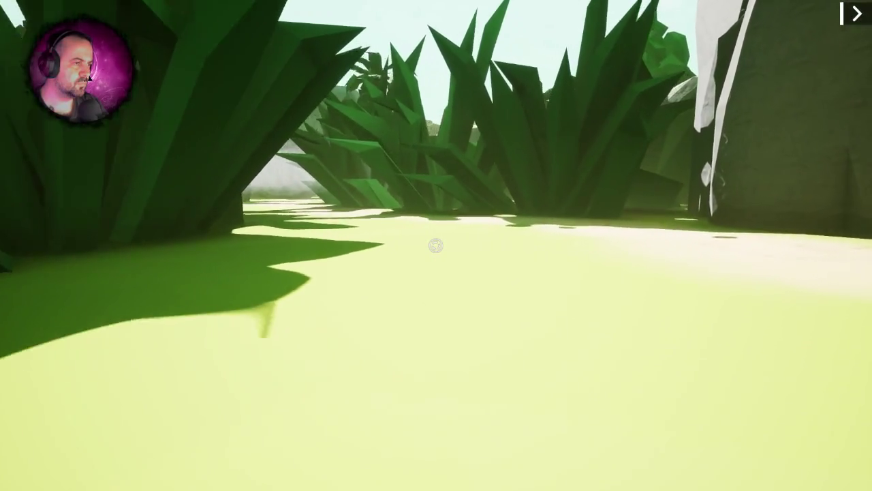
key(w)
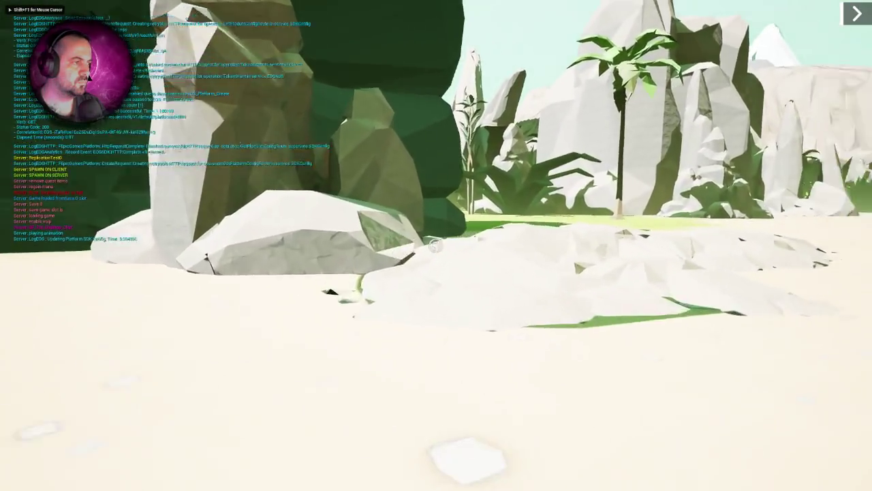
key(w)
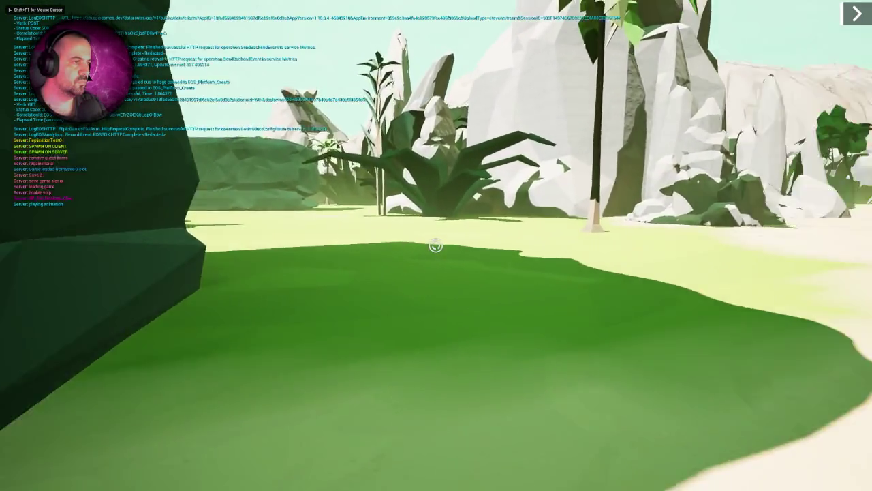
key(w)
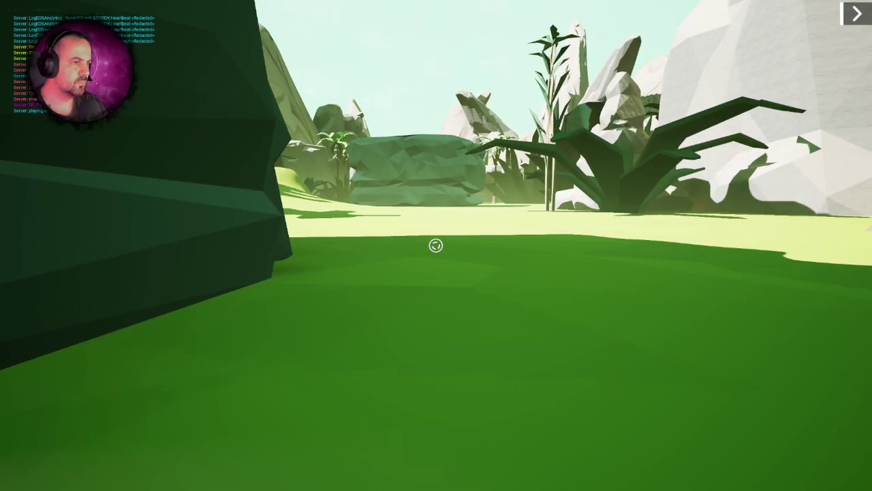
key(w)
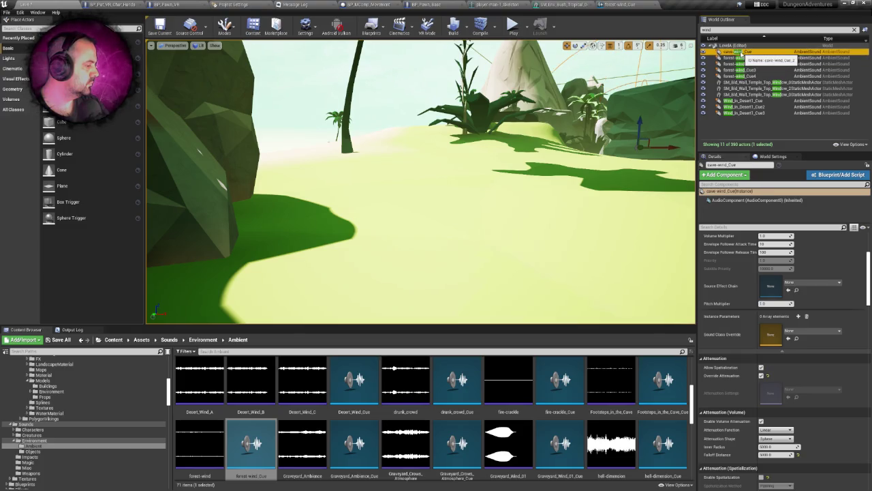
- Select the four forest-wind sounds with spatialization disabled, save the level, and start playing
shift+click(741, 76)
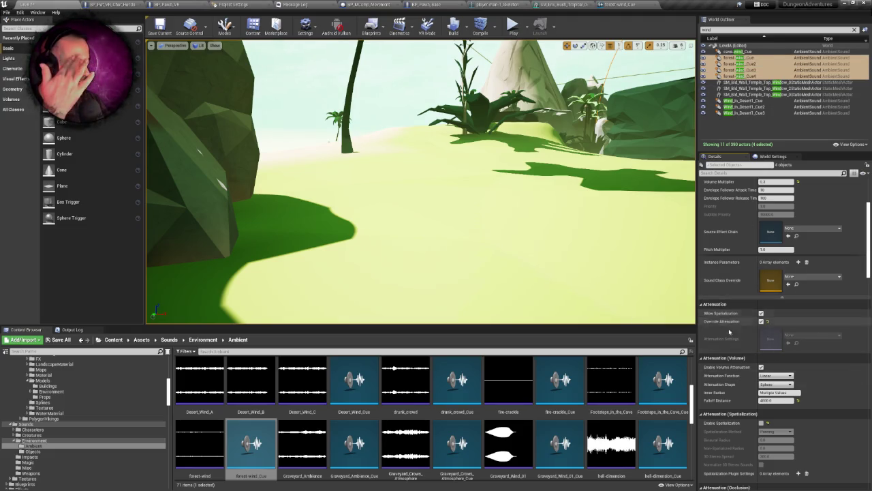
drag(622, 172, 576, 182)
key(ctrl+s)
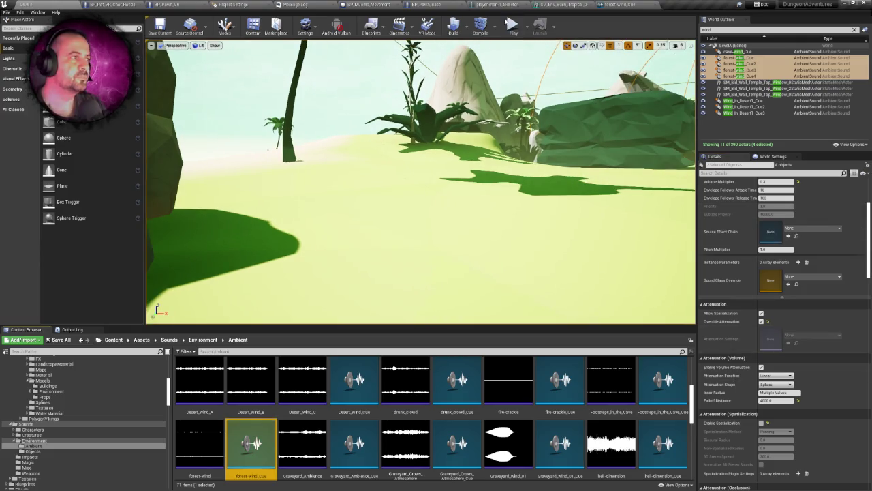
click(514, 27)
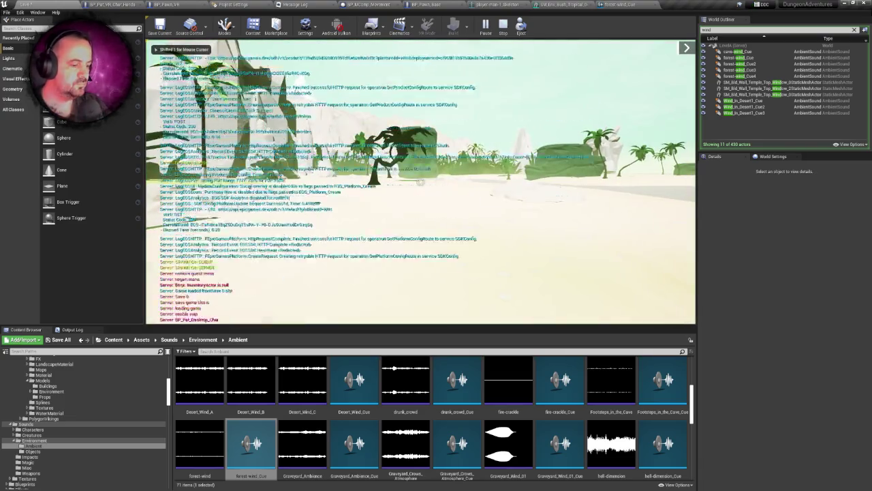
- Go fullscreen and walk from the white mound across the grassy clearings toward the rock wall
key(F11)
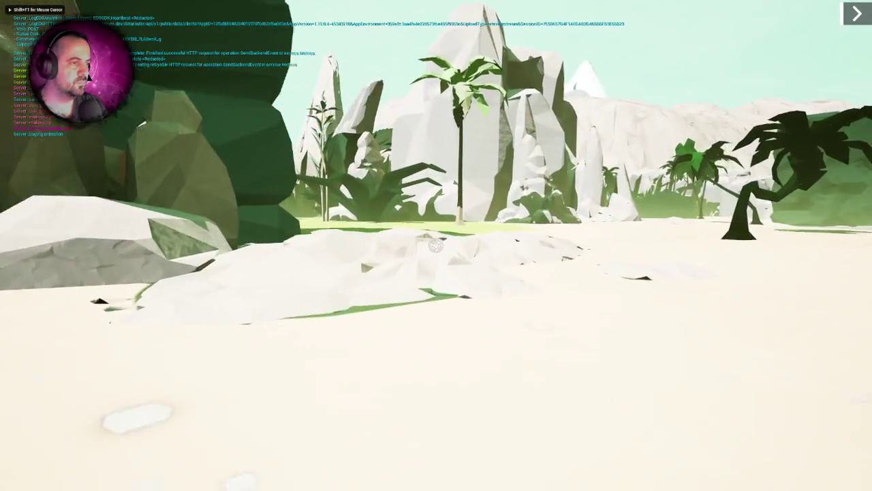
key(w)
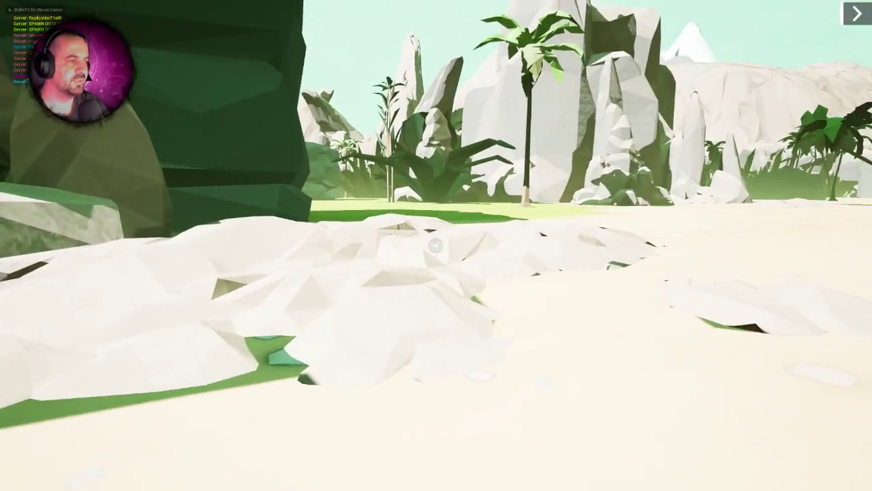
key(w)
key(w)
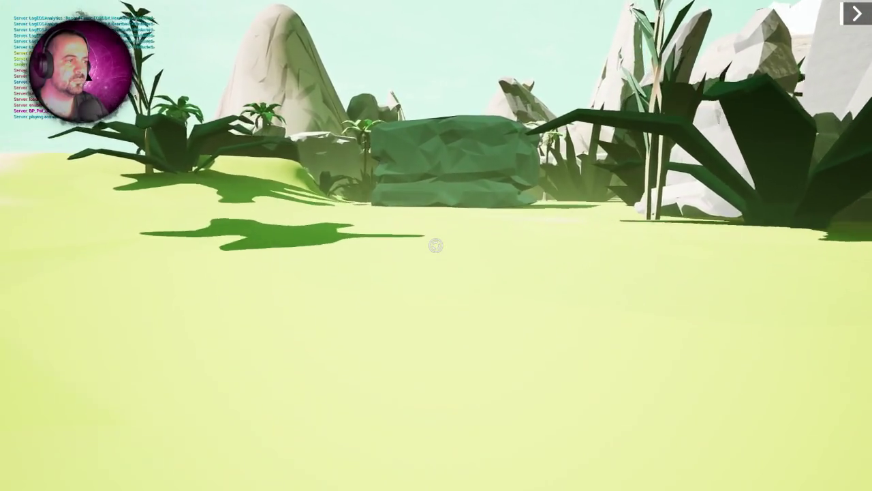
key(w)
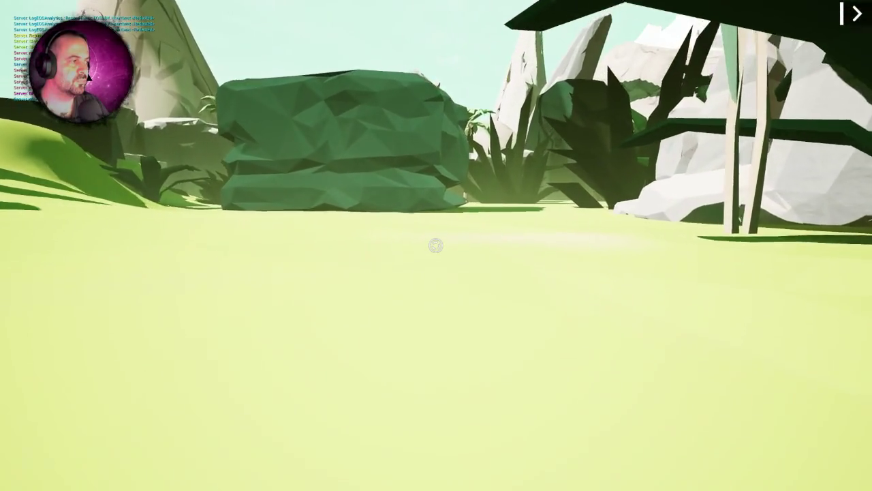
key(w)
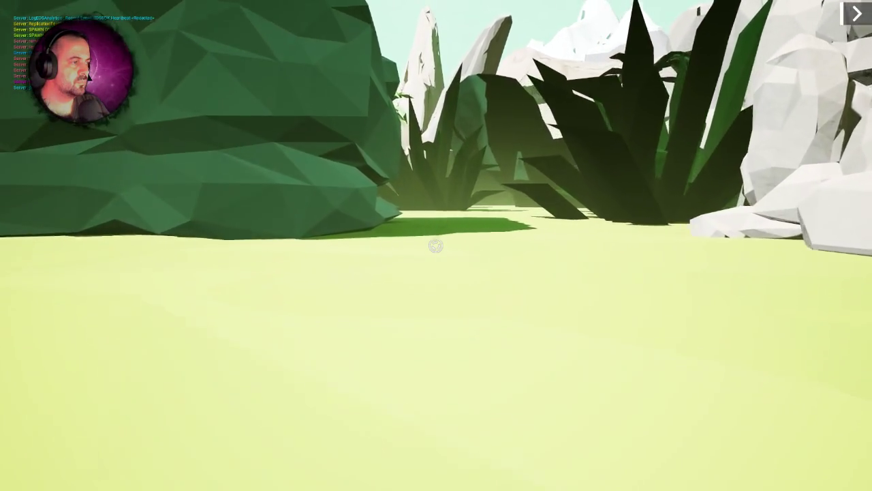
key(w)
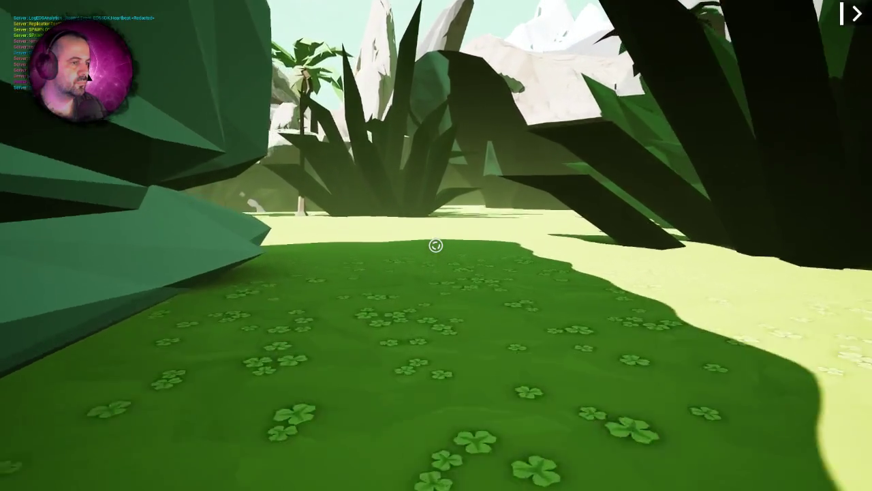
key(w)
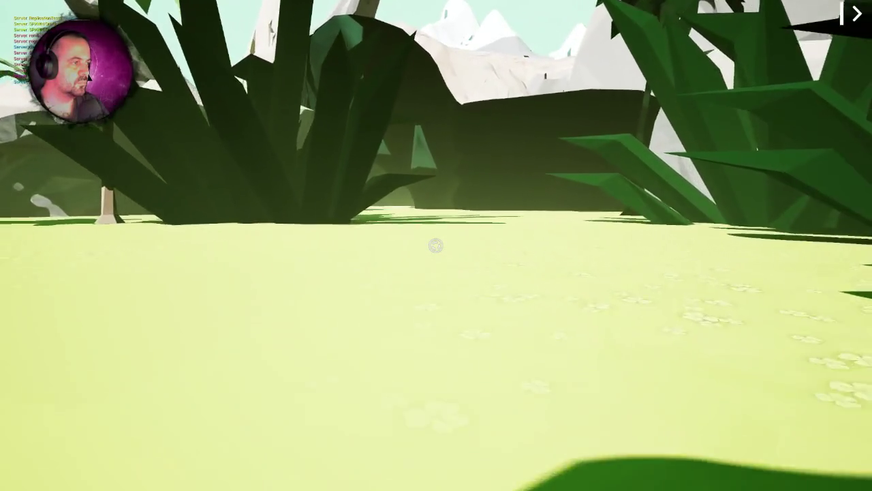
key(w)
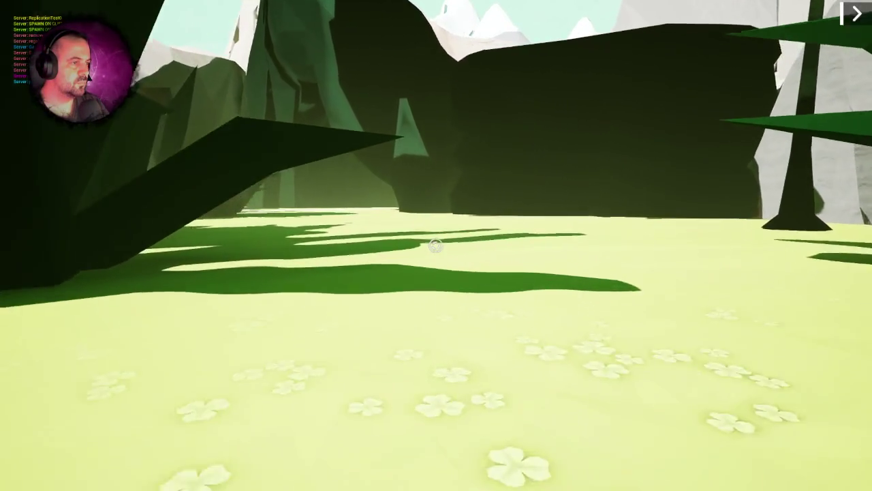
key(w)
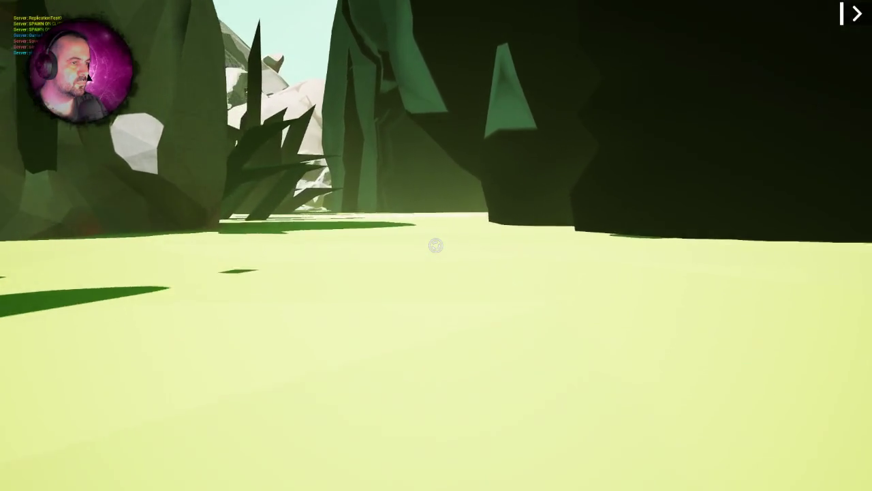
key(w)
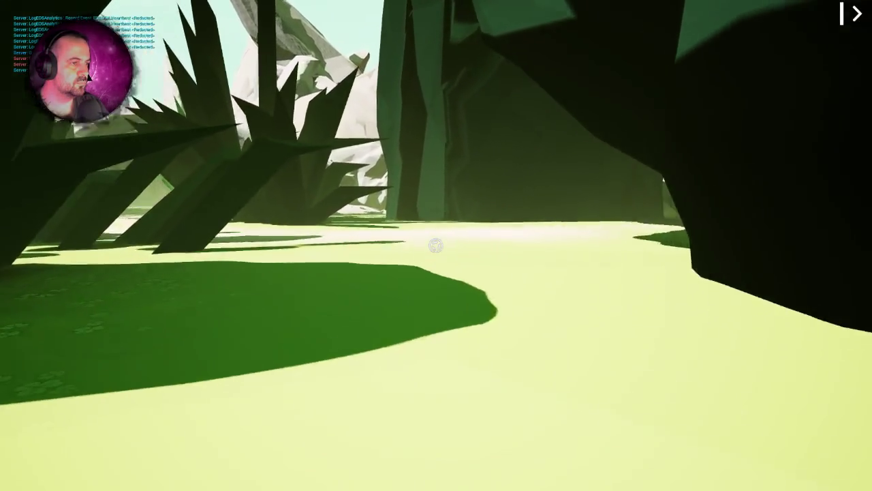
key(w)
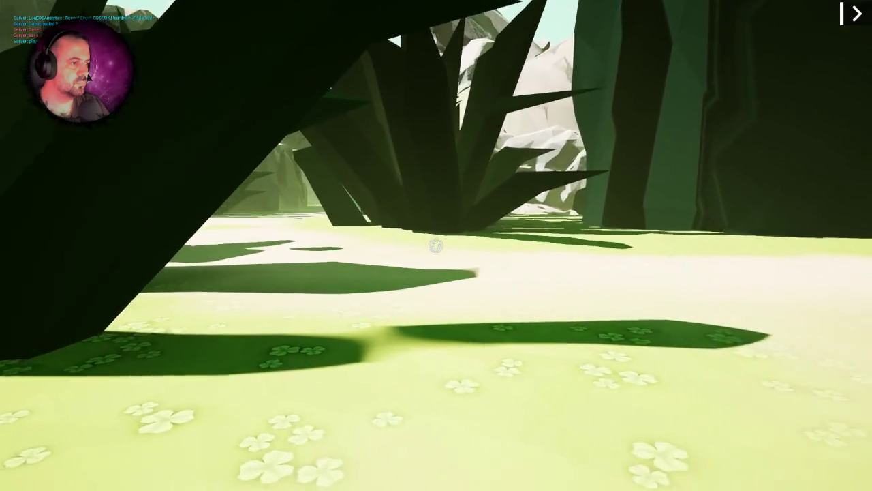
key(w)
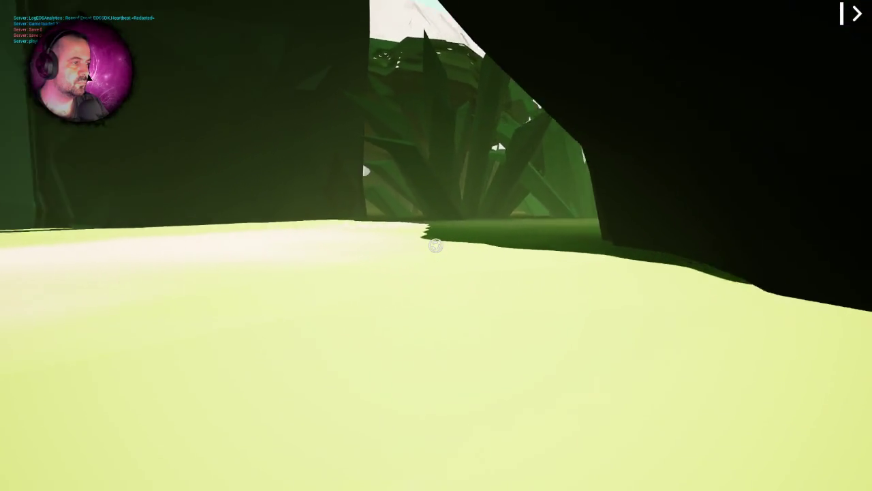
key(w)
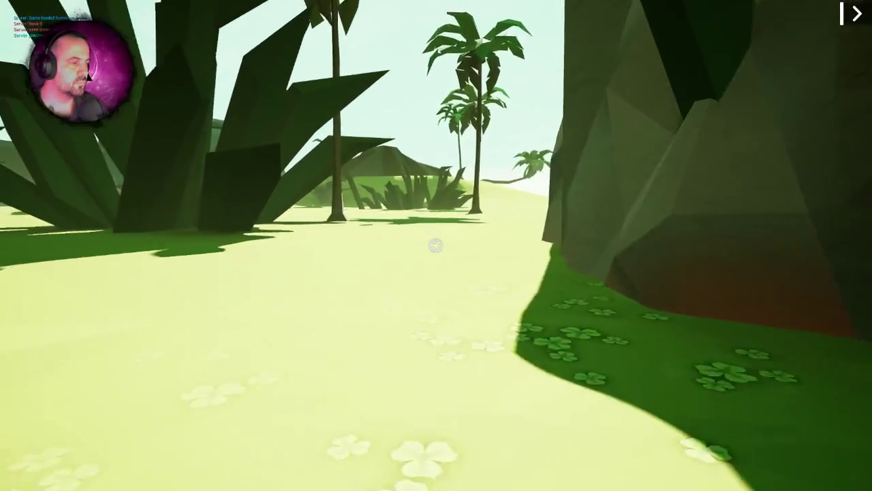
key(w)
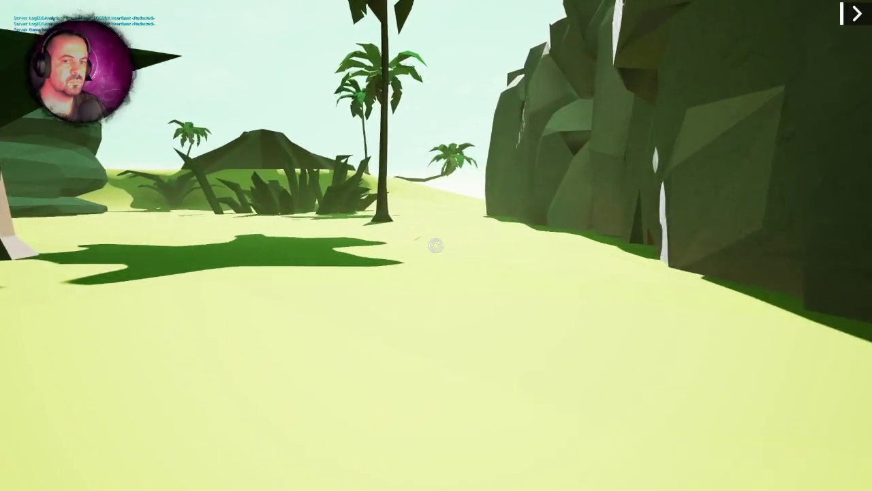
key(w)
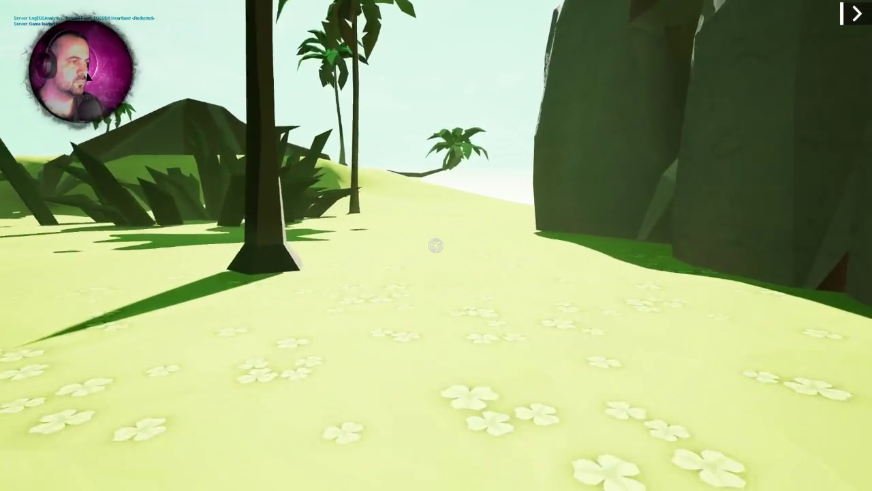
- Walk past the palm and large rocks along the arched grassy path, then stop playing
key(w)
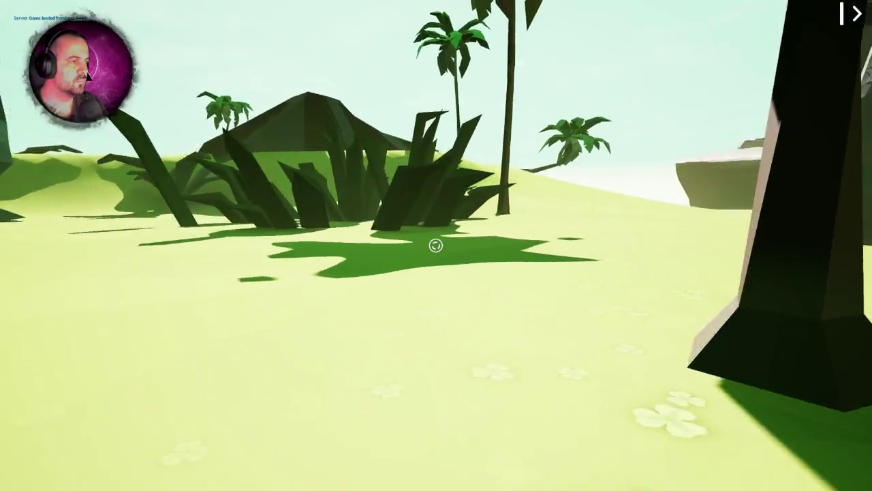
key(w)
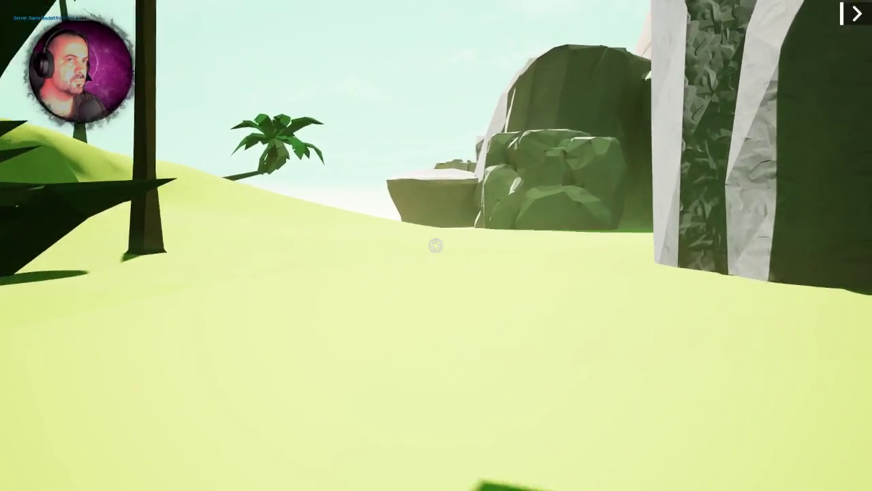
key(w)
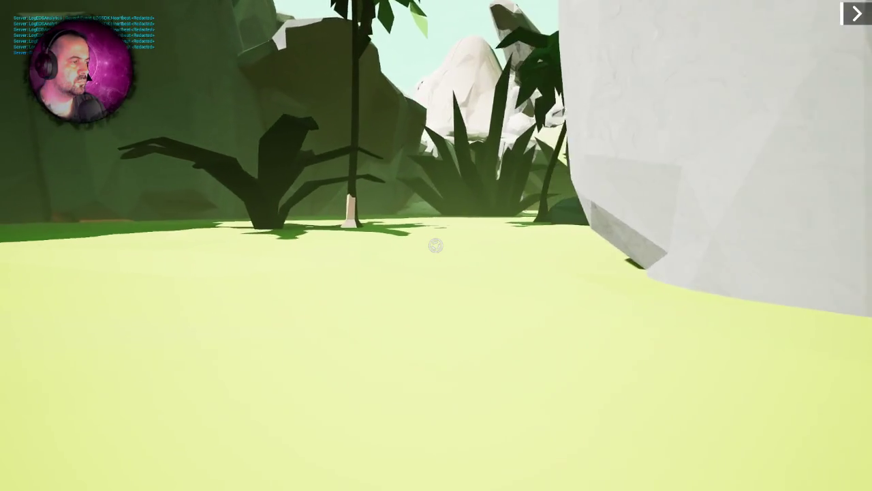
key(w)
key(w)
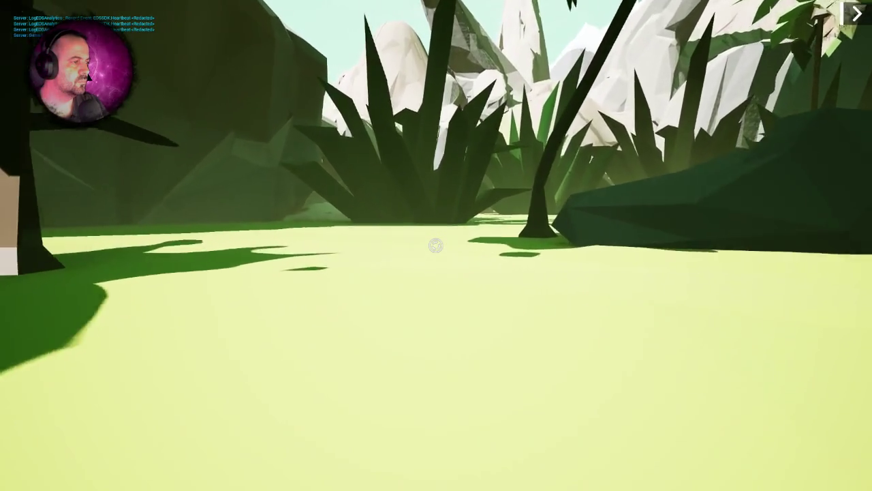
key(w)
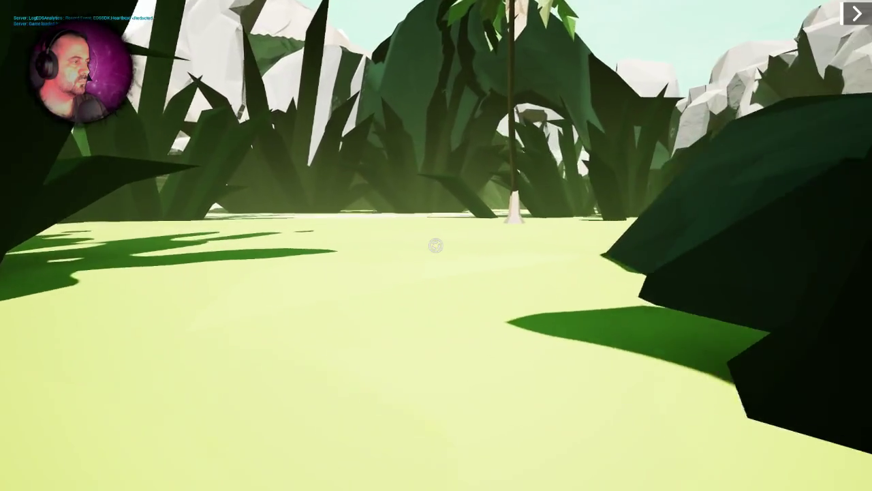
key(w)
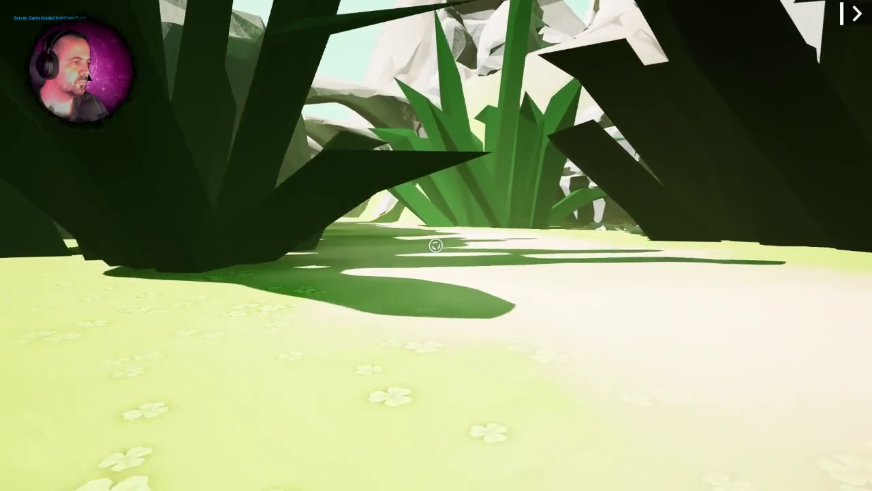
key(w)
key(w)
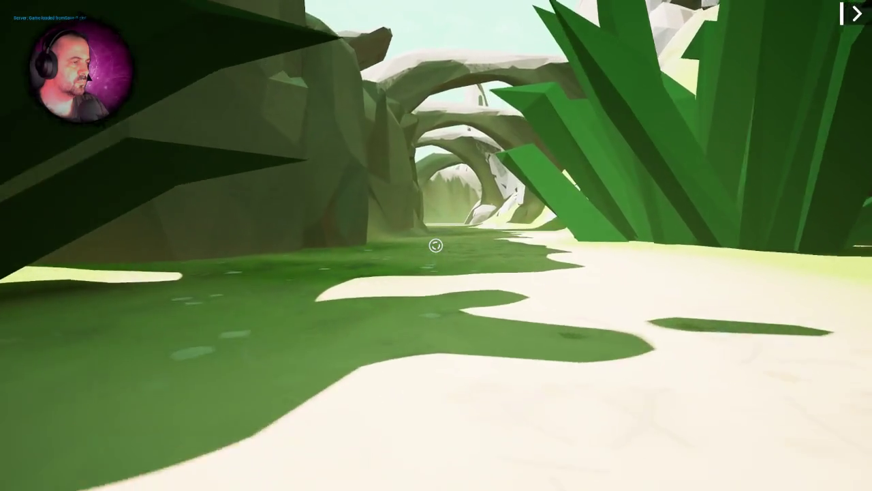
key(w)
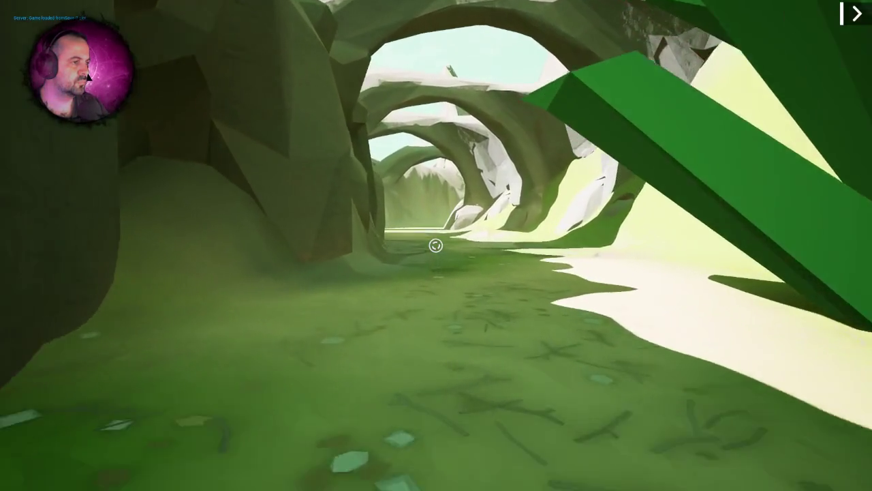
key(w)
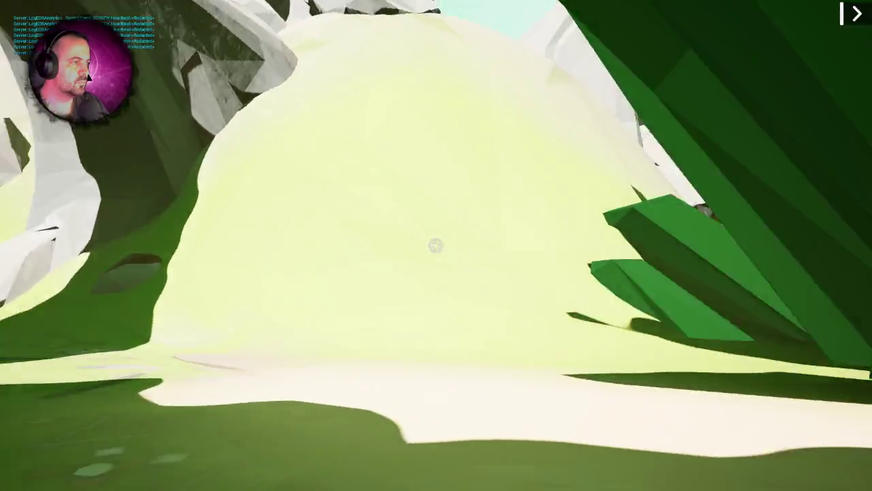
key(w)
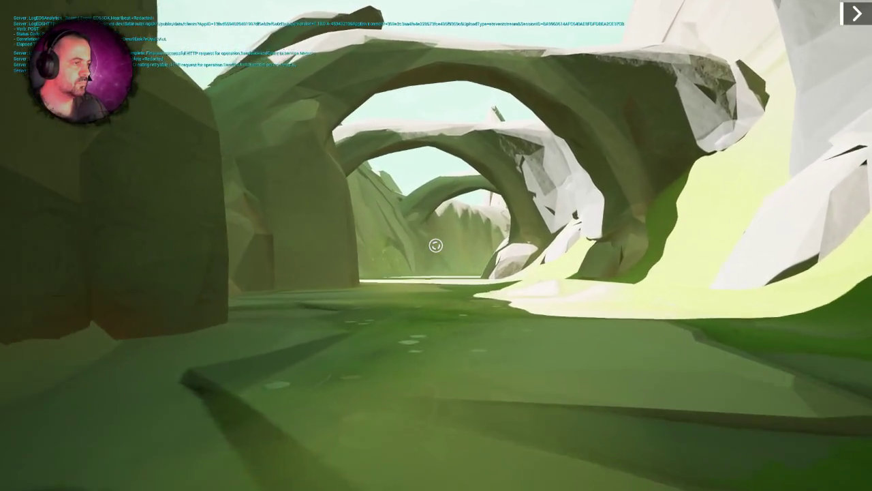
key(w)
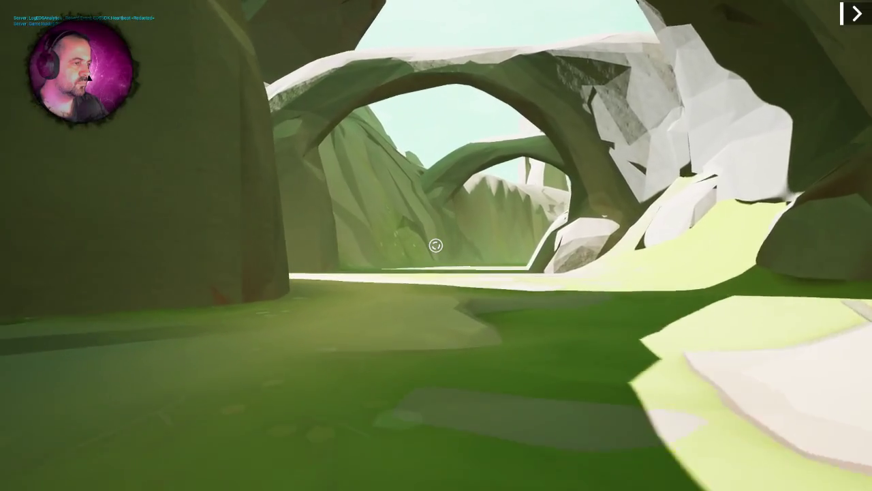
key(w)
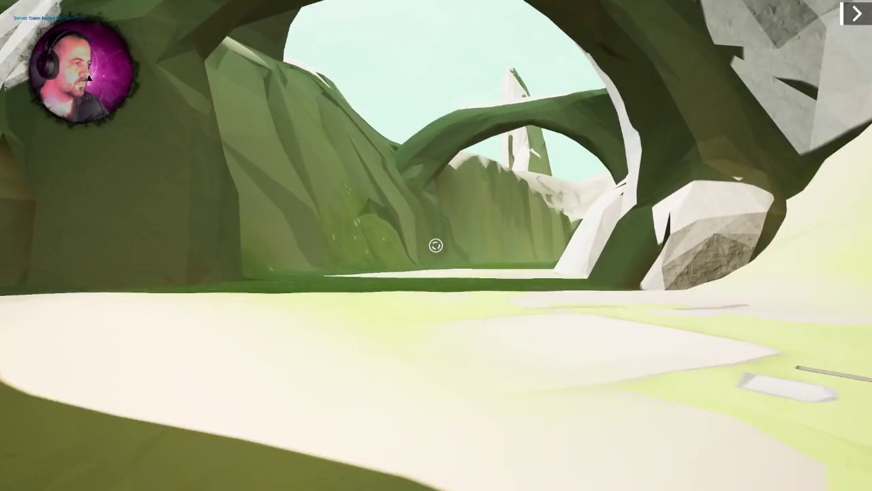
key(w)
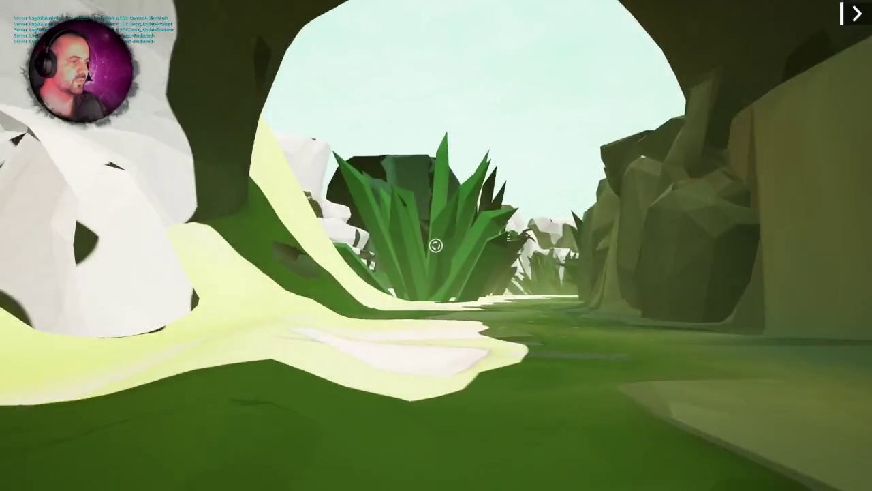
key(Escape)
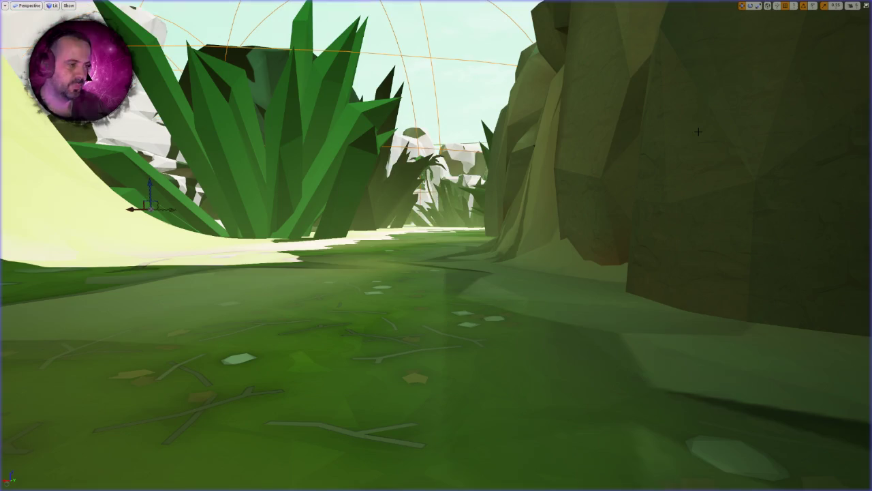
- Play the level again and walk from the water across the beach through the rock arch
key(alt+p)
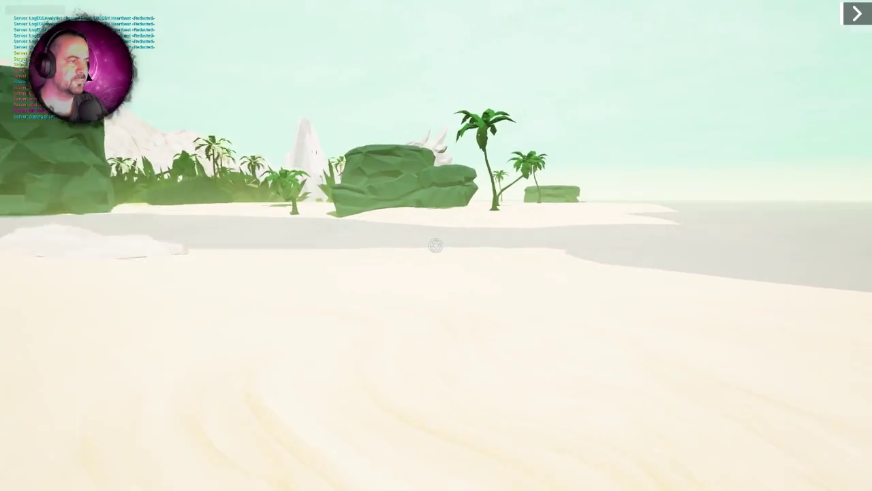
key(w)
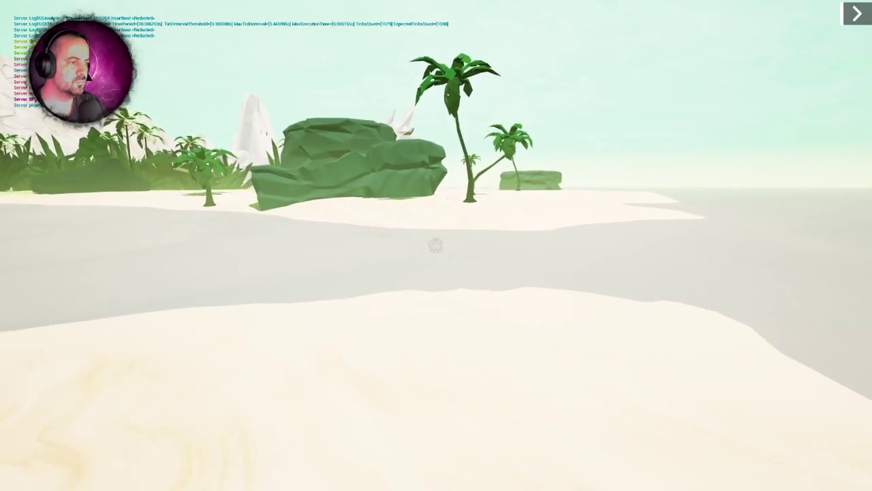
key(w)
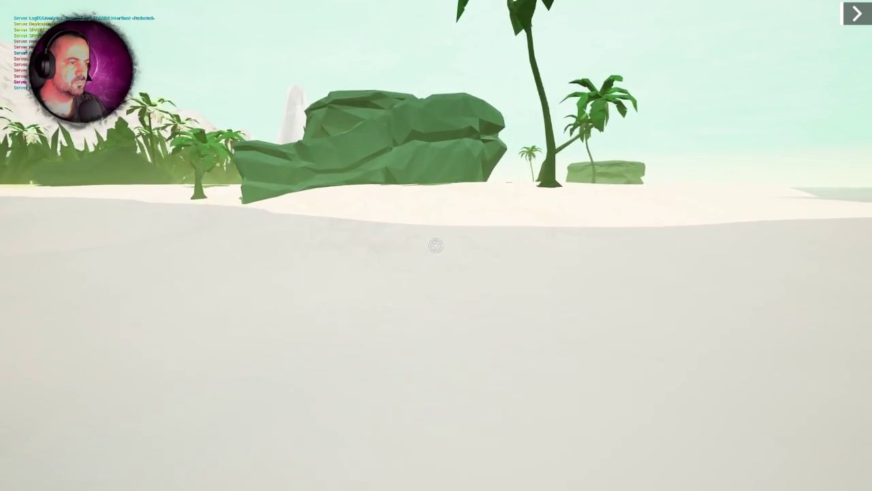
key(w)
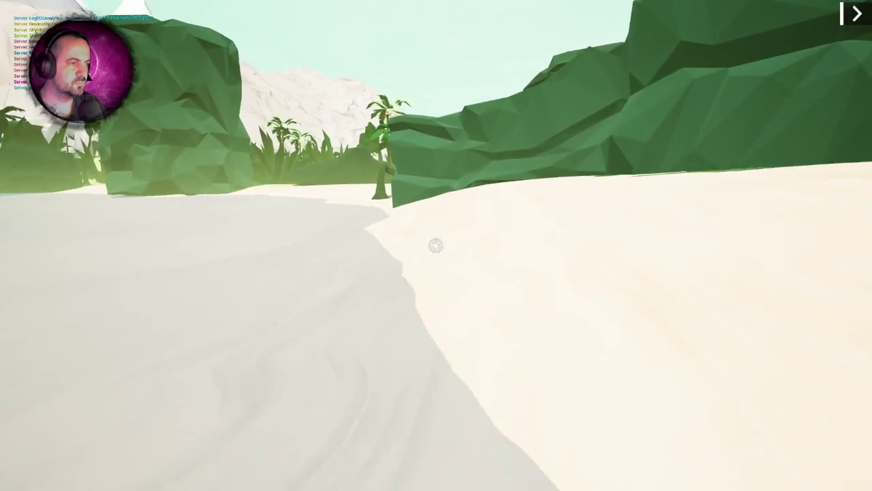
key(w)
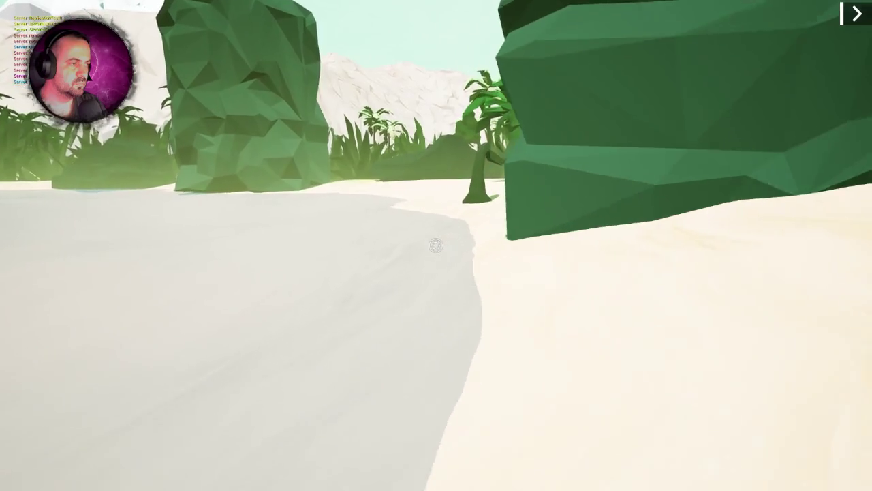
key(w)
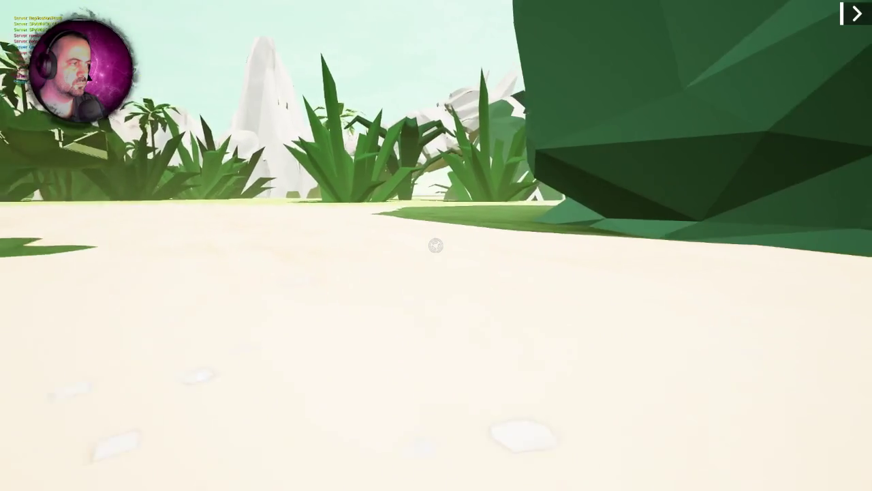
key(w)
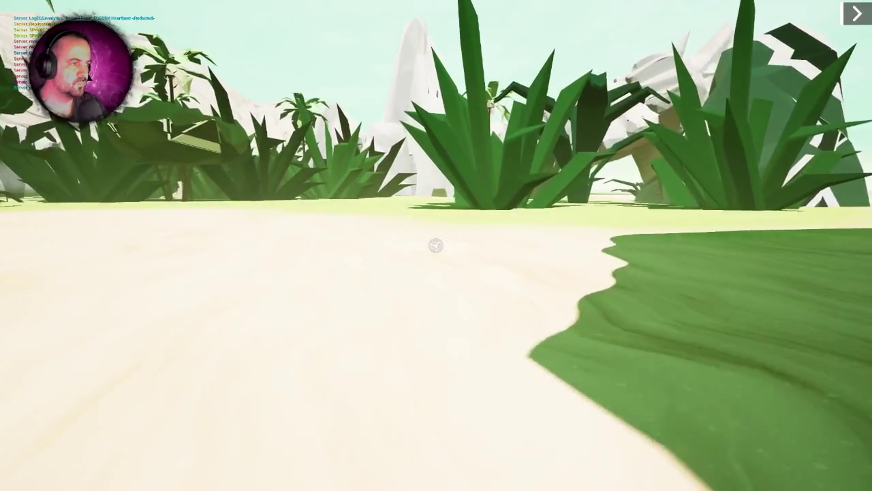
key(w)
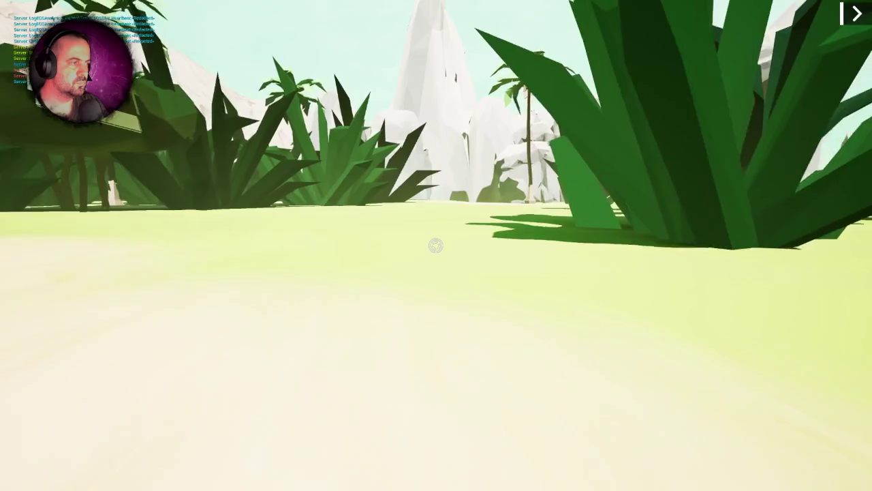
key(w)
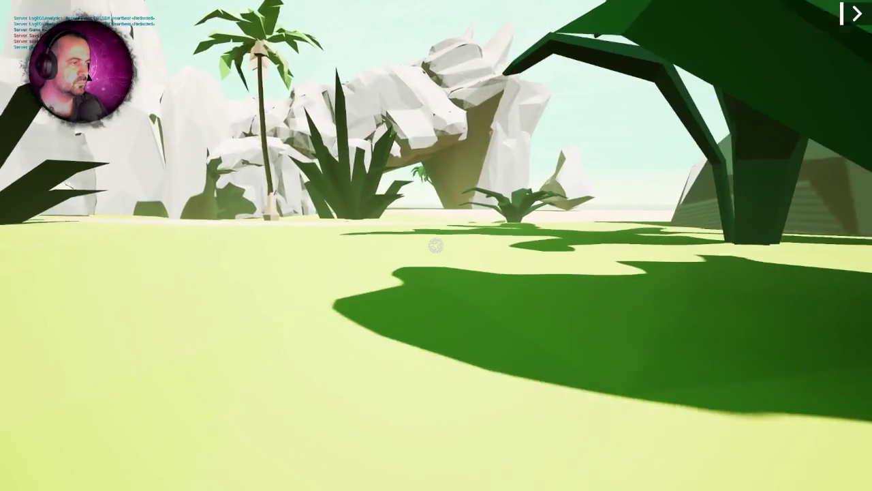
key(w)
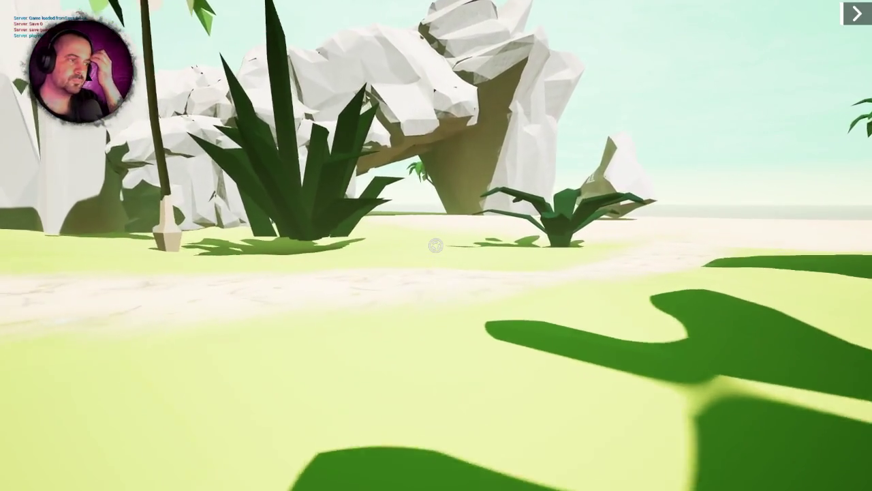
key(w)
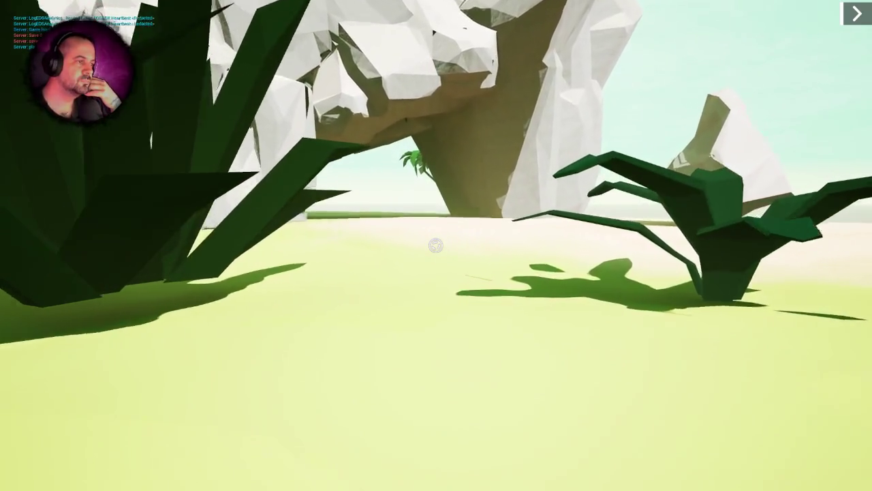
key(w)
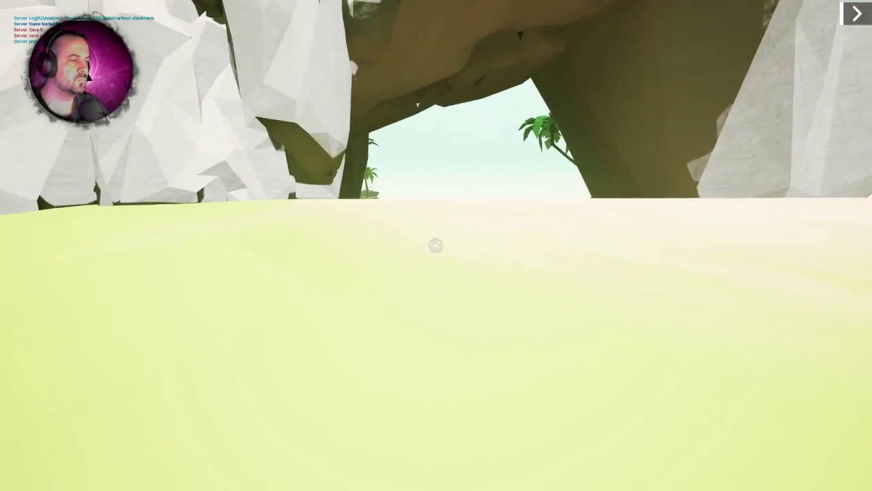
key(w)
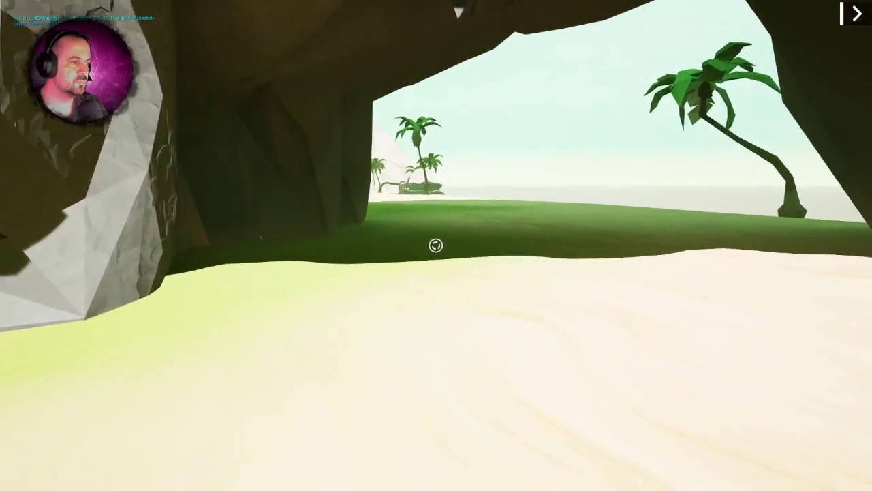
key(w)
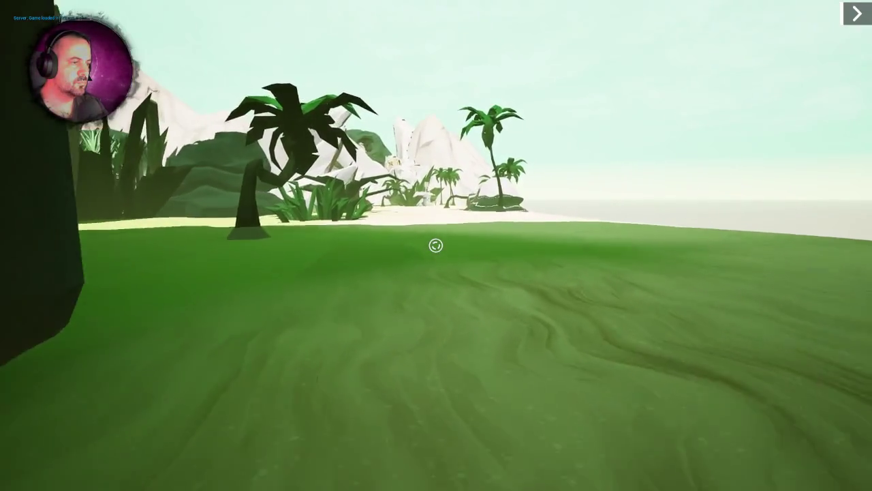
key(w)
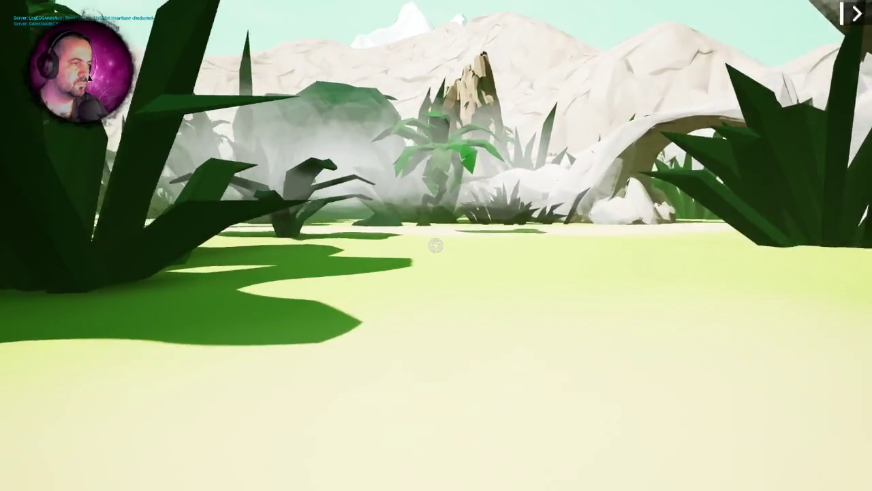
- Walk through the dark rock passage and sunny clearing up to the rock wall, then stop playing
key(w)
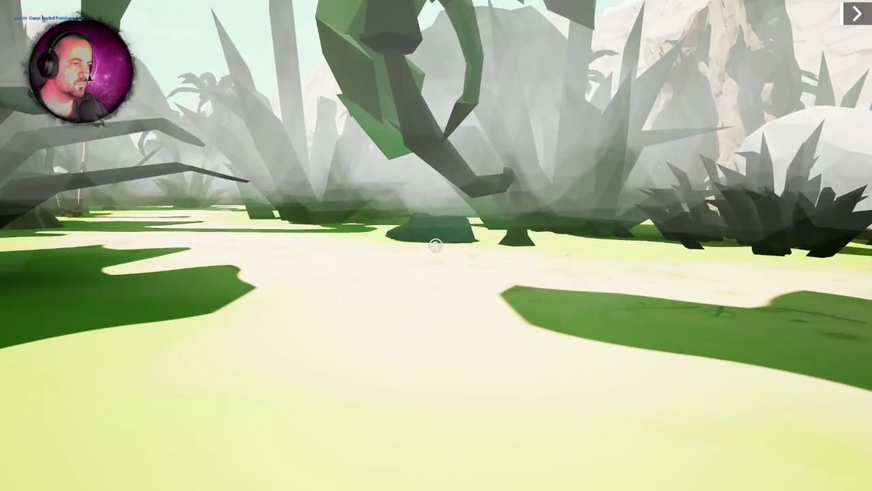
key(w)
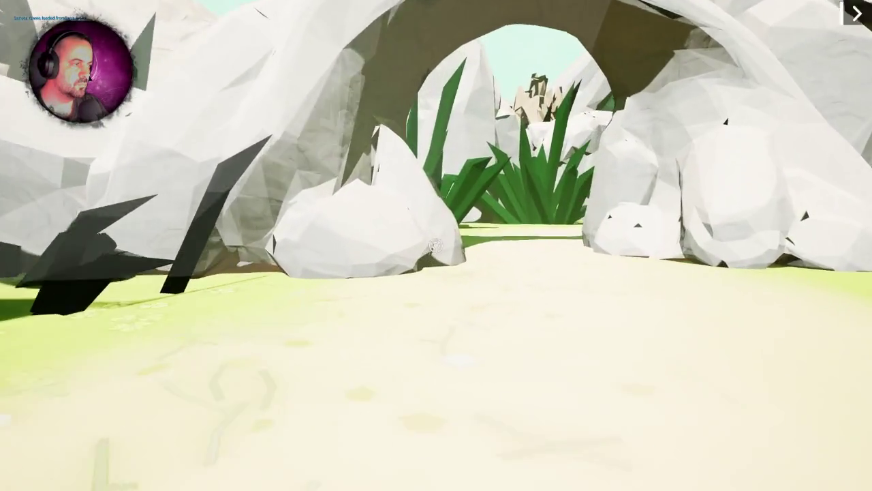
key(w)
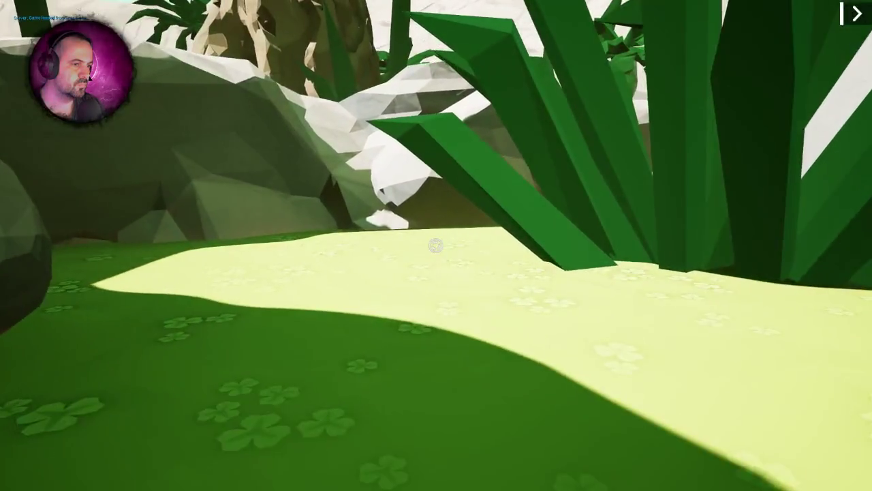
key(w)
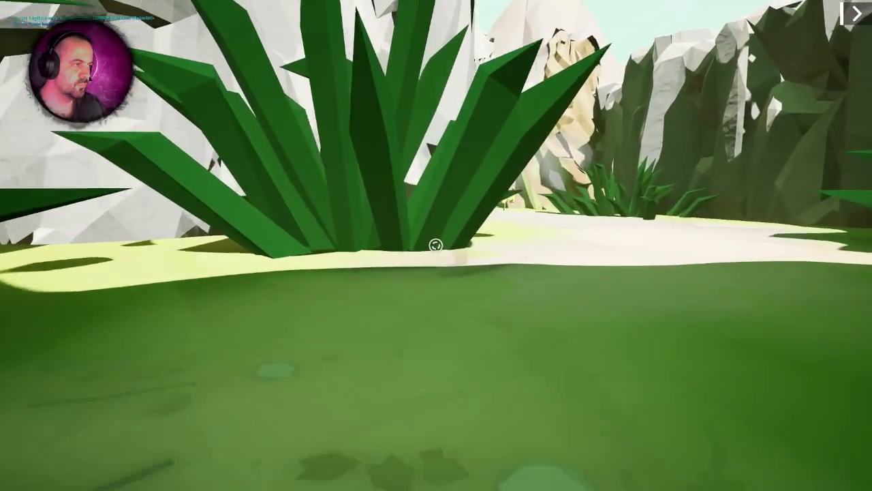
key(w)
key(w)
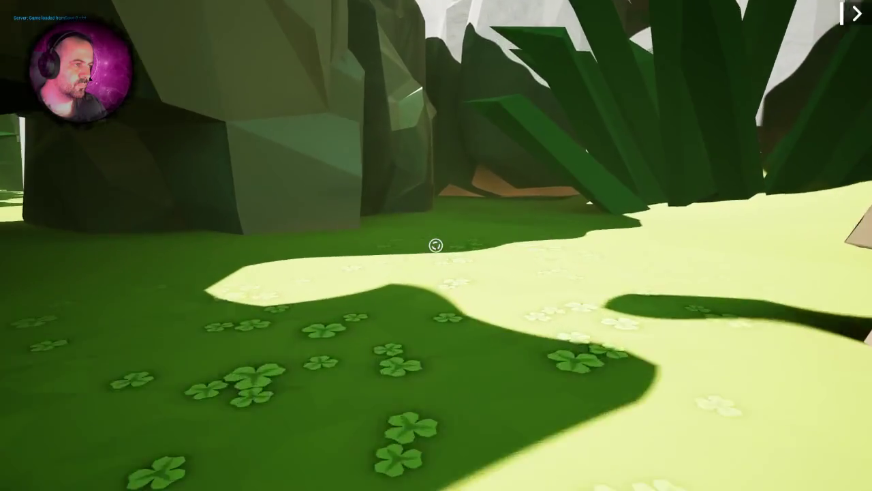
key(w)
key(w)
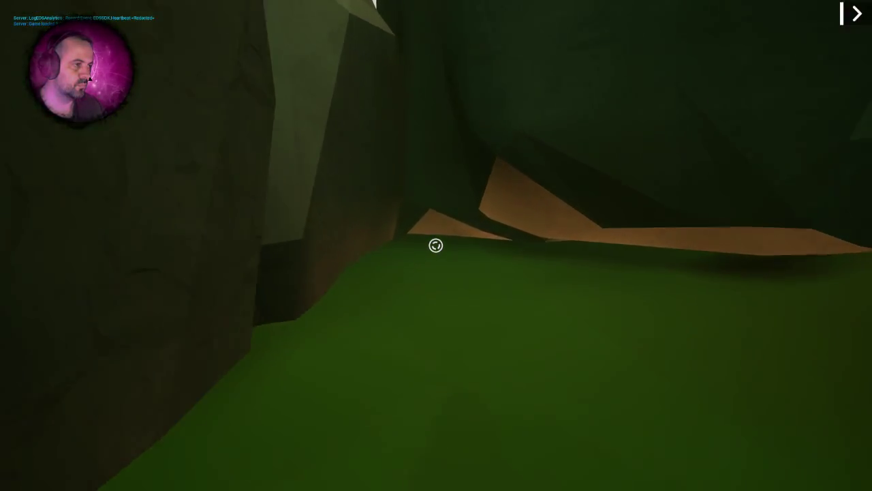
key(w)
key(w)
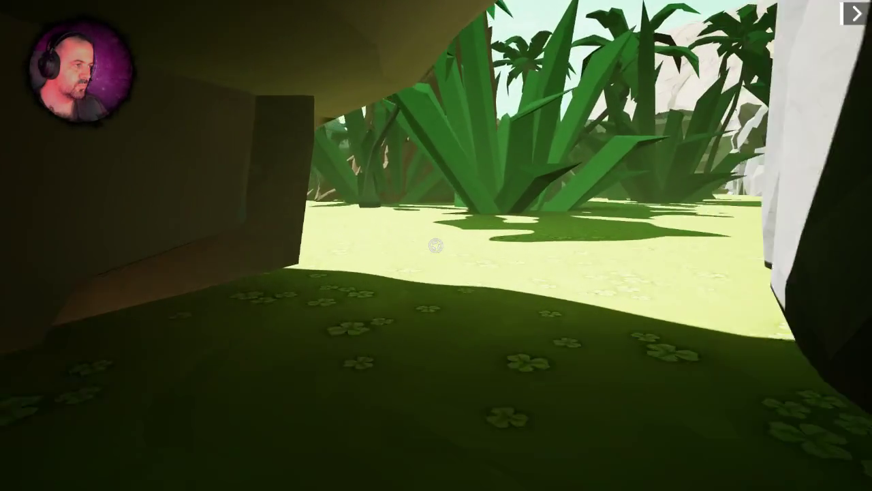
key(w)
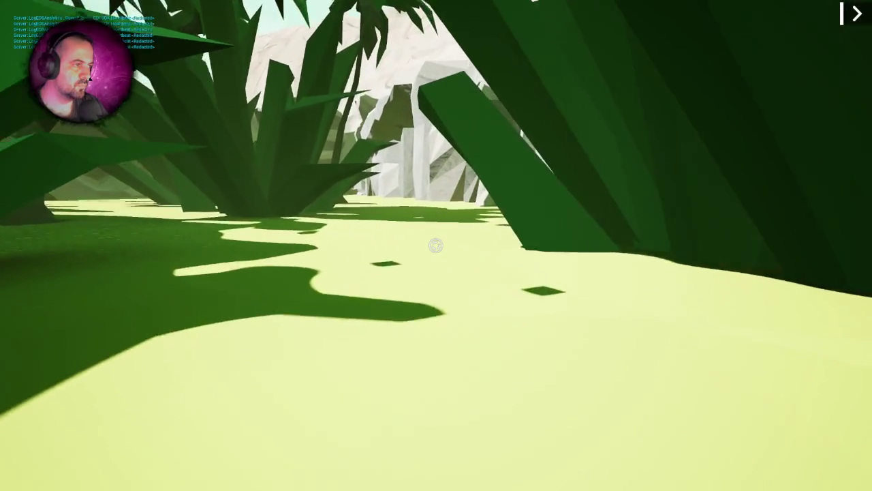
key(w)
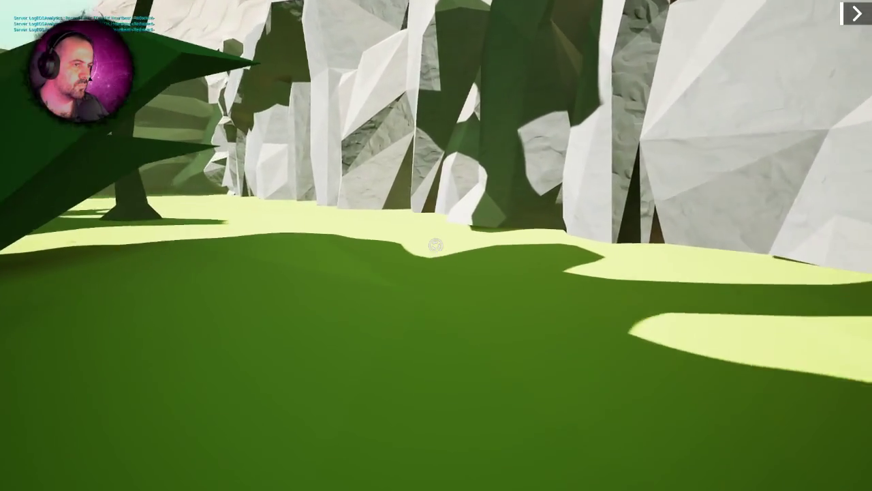
key(w)
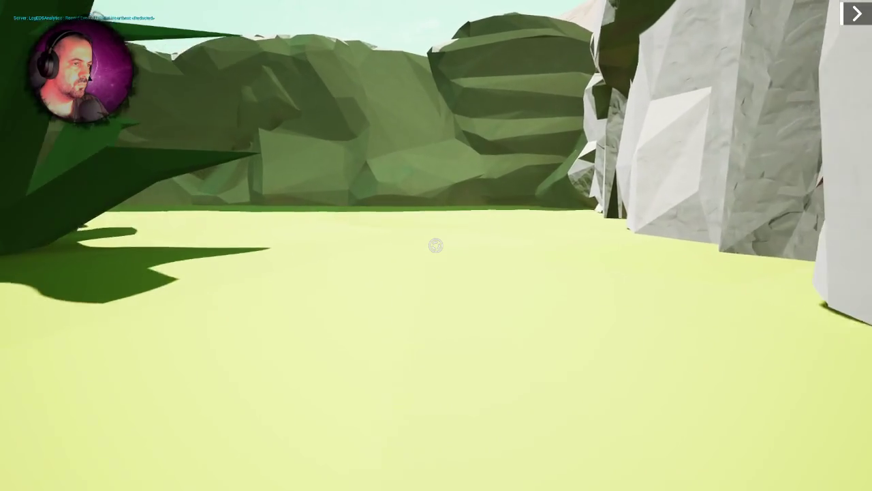
key(w)
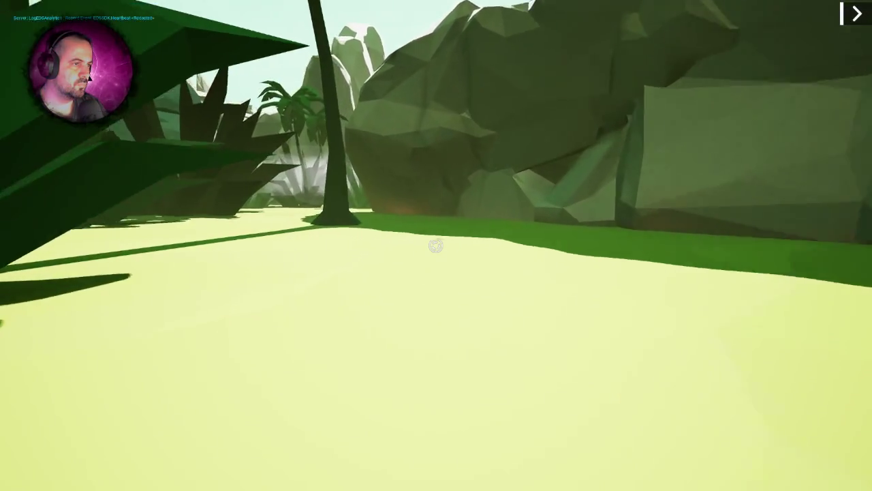
key(w)
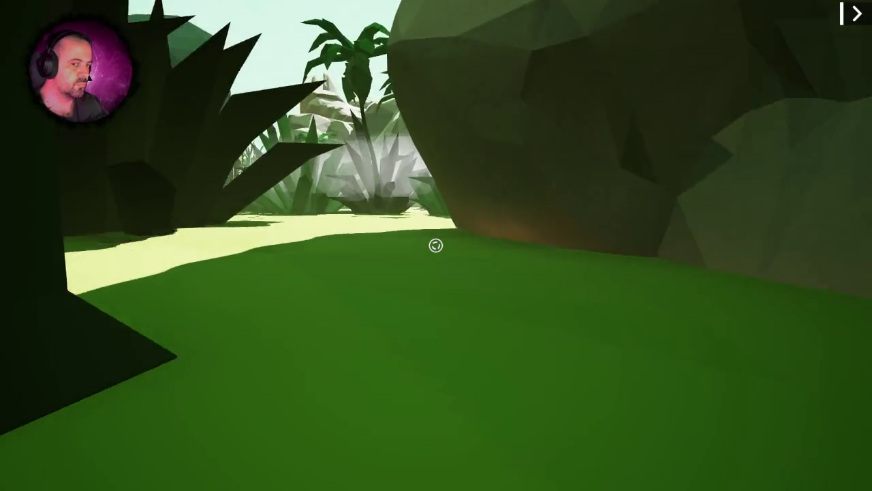
key(F8)
key(Escape)
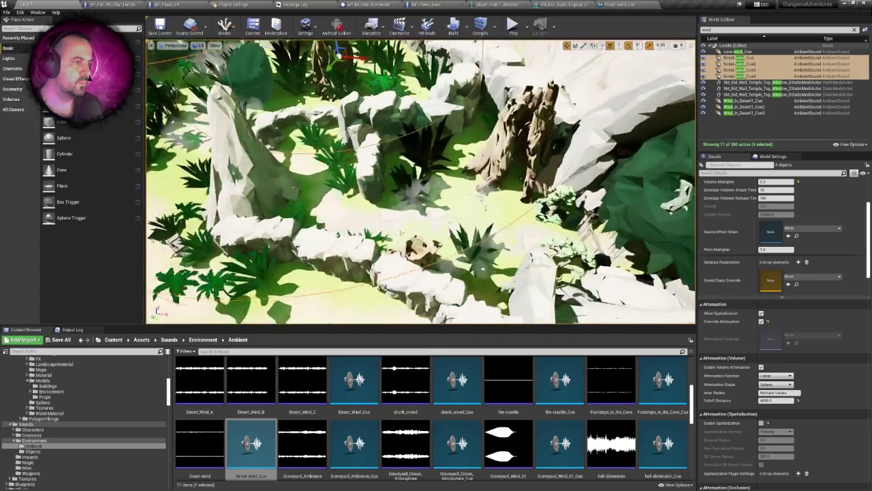
- Select a single forest-wind sound actor in the World Outliner while framing the island
drag(453, 198, 467, 193)
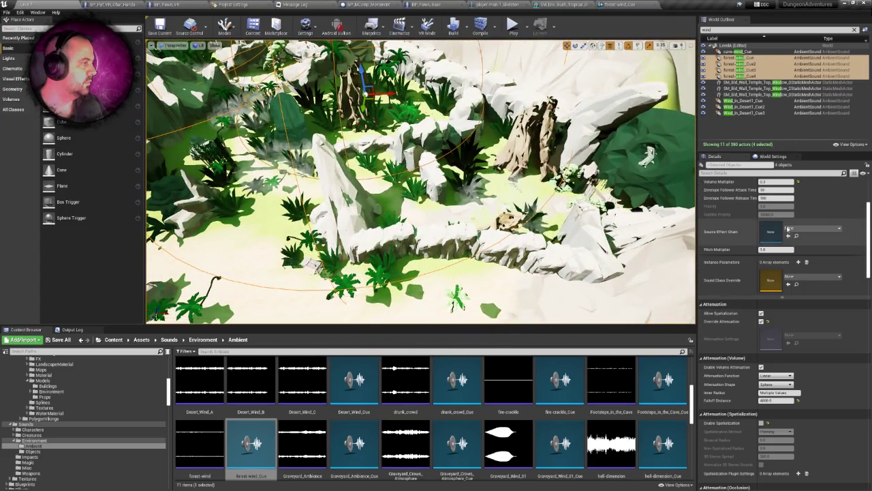
click(743, 77)
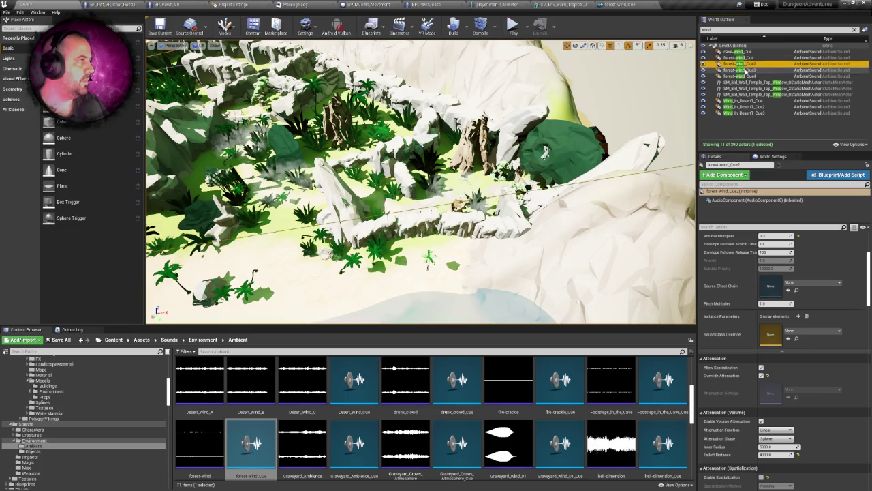
drag(545, 129, 511, 131)
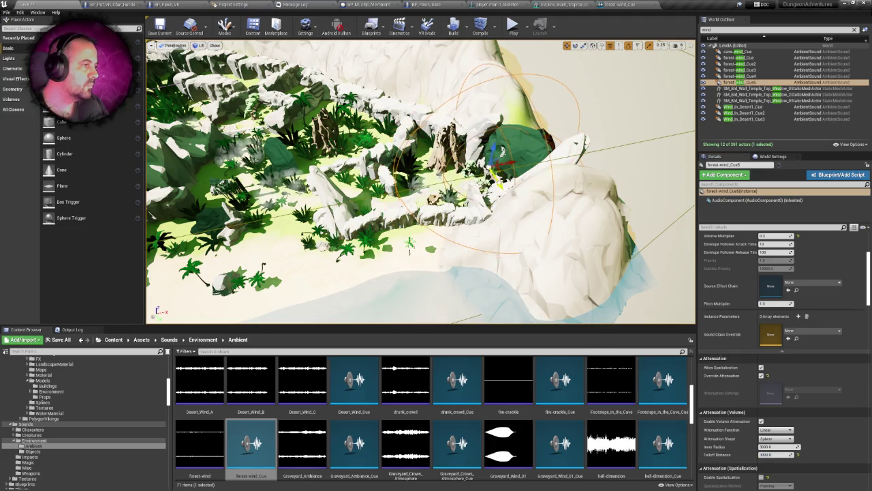
- Pan and orbit the viewport to check the sound placement across the island
drag(423, 184, 381, 191)
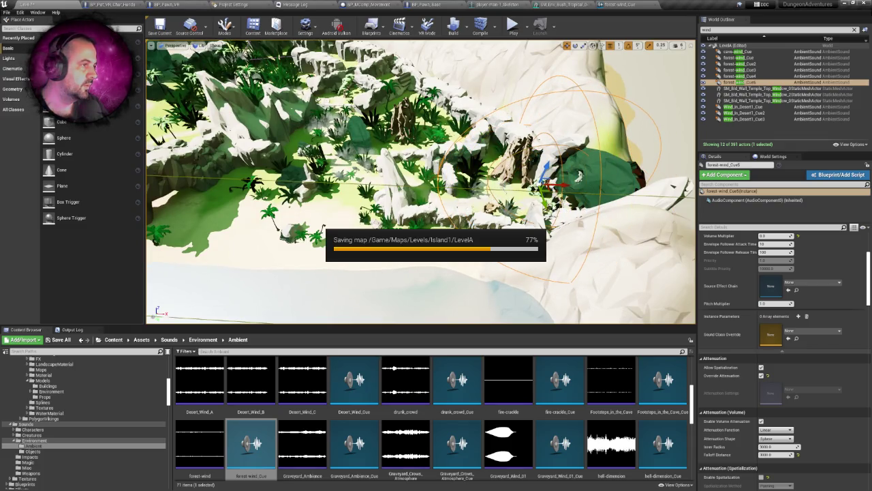
mouse_move(536, 204)
mouse_down()
mouse_move(518, 283)
mouse_move(523, 248)
mouse_up()
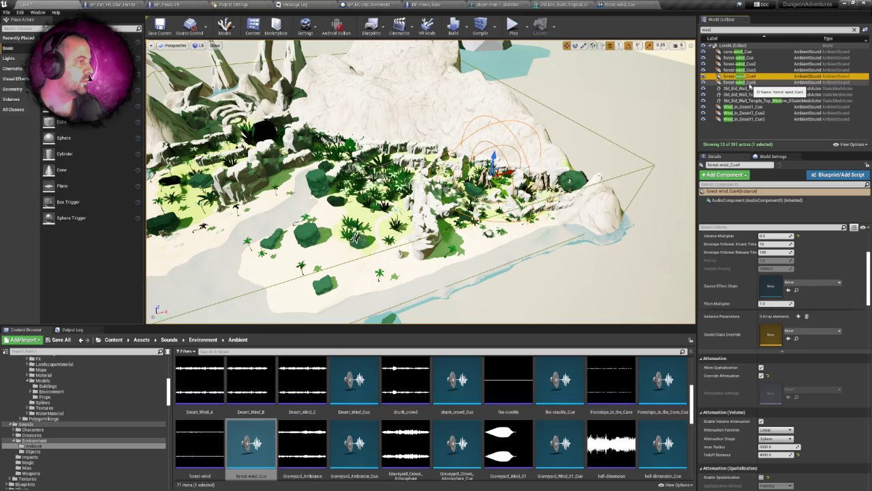
mouse_move(617, 133)
mouse_down()
mouse_move(589, 141)
mouse_move(597, 65)
mouse_up()
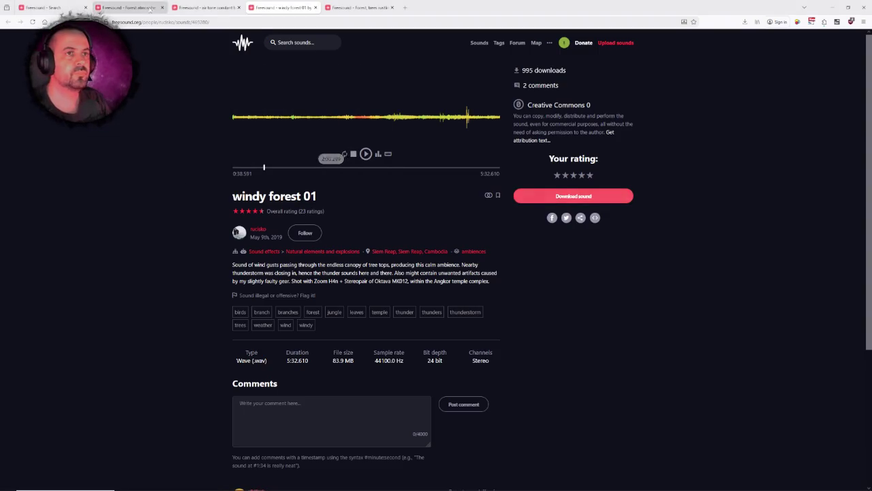
- Replace the Freesound search text with 'cicada'
click(64, 5)
scroll(436, 245, up, 3)
triple_click(293, 42)
text(cicada)
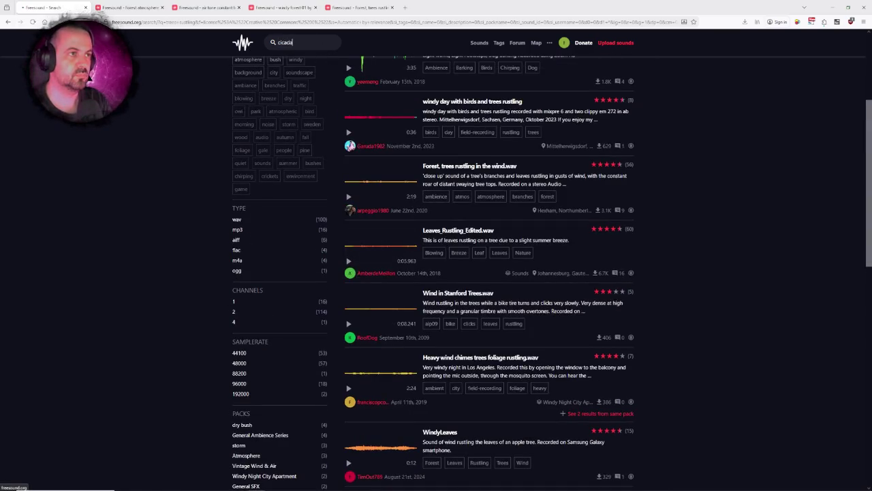
- Close the four extra Freesound tabs and preview the Cicadas result
click(161, 7)
click(162, 8)
click(161, 8)
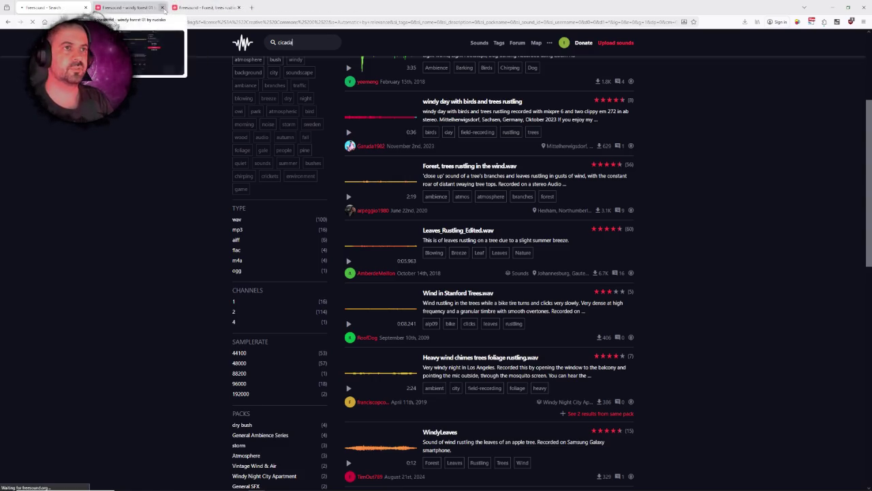
click(161, 8)
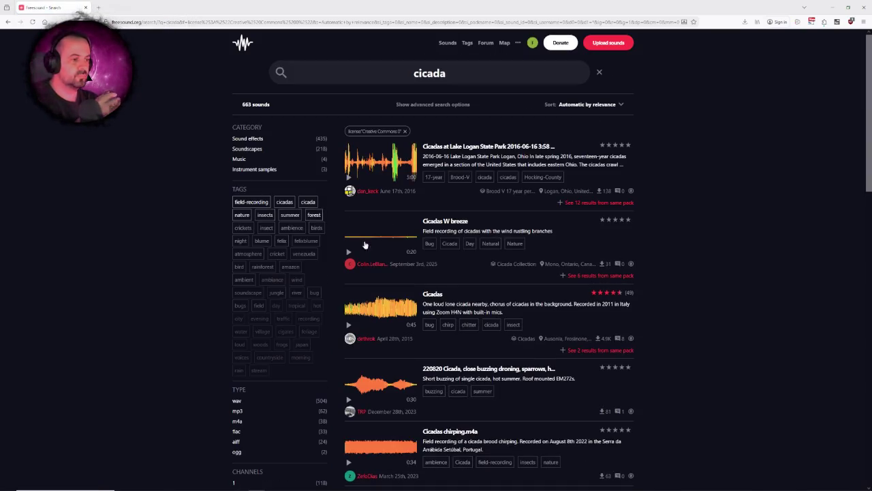
click(349, 325)
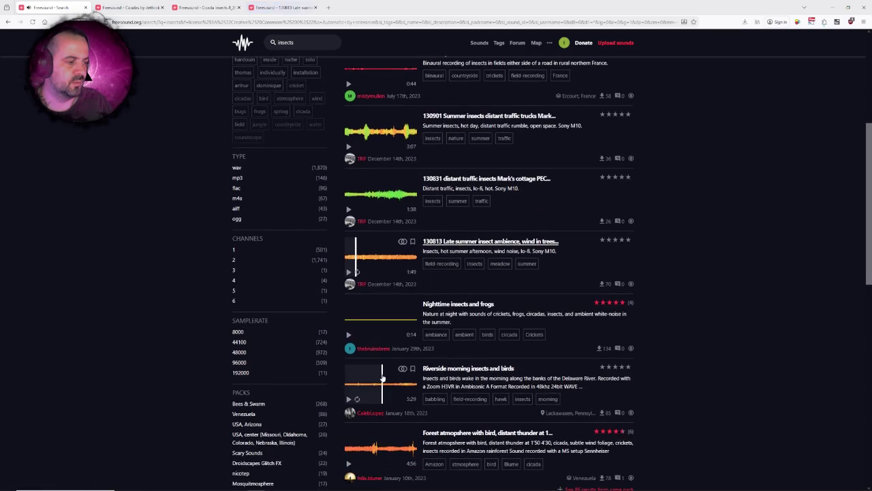
- Preview Riverside morning, Nighttime insects and Insects in a prairie, opening the prairie clip in a new tab
scroll(354, 396, down, 1)
click(348, 365)
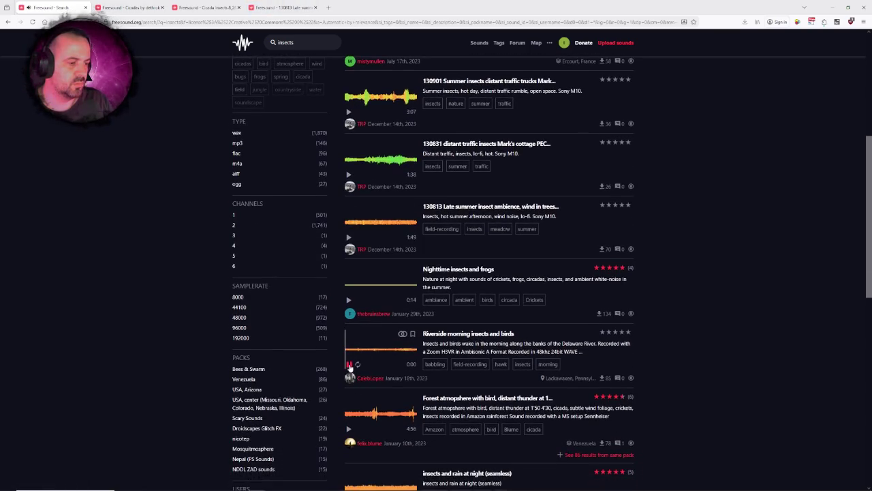
click(357, 359)
click(349, 366)
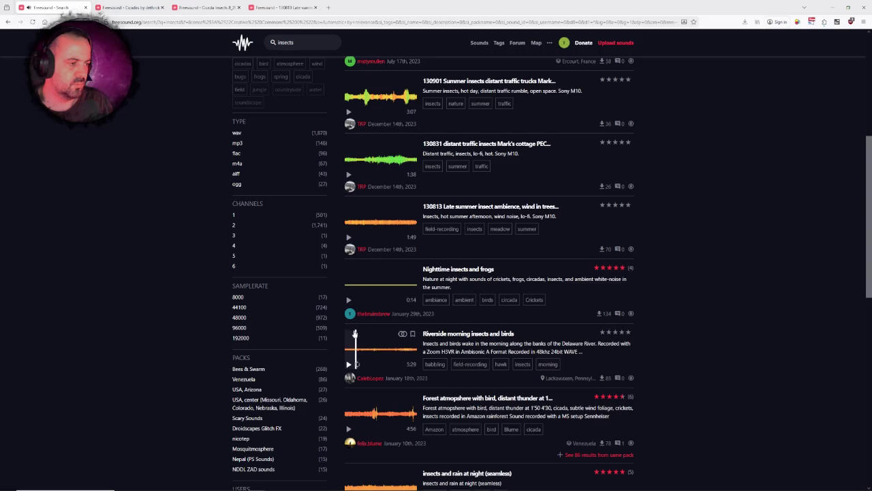
click(349, 300)
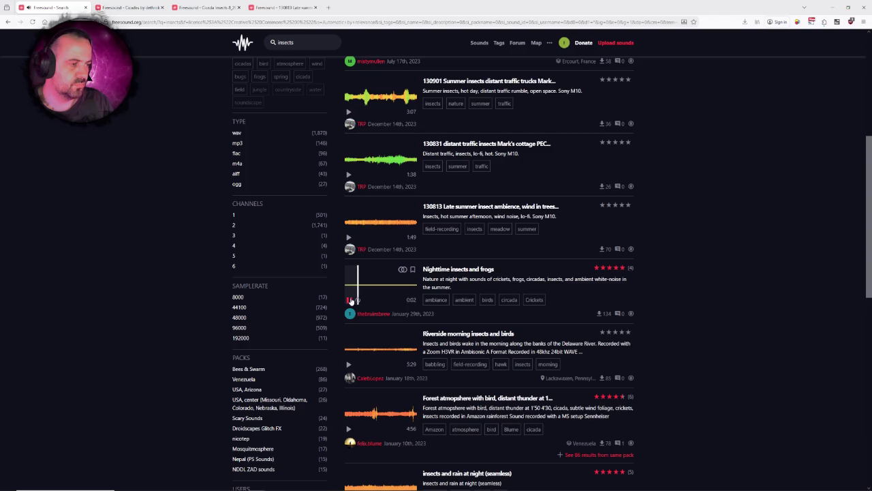
scroll(365, 295, down, 2)
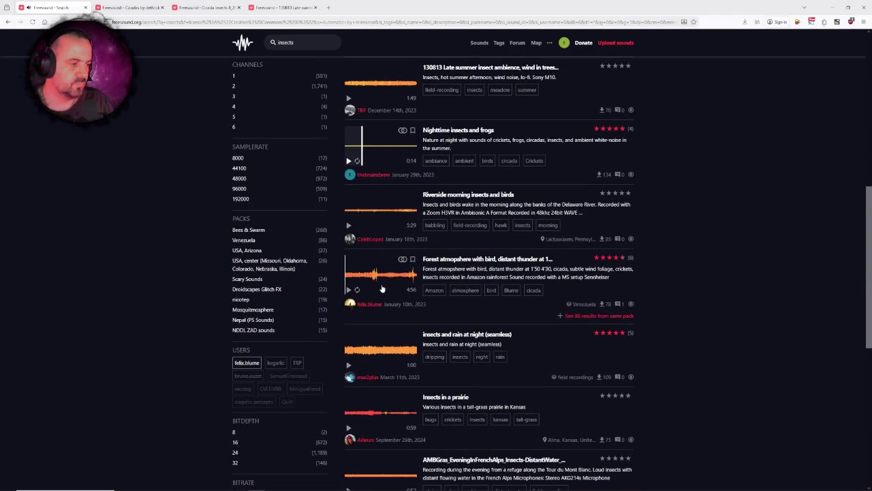
scroll(383, 288, down, 1)
click(349, 324)
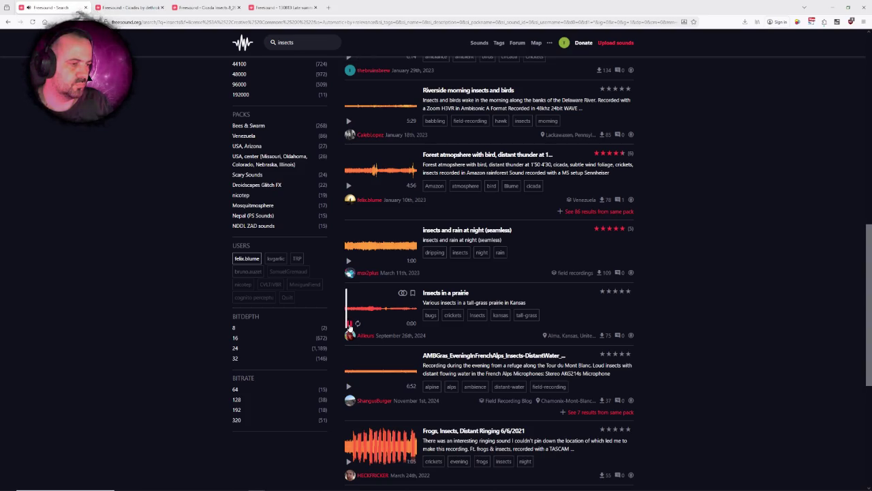
right_click(437, 293)
click(470, 298)
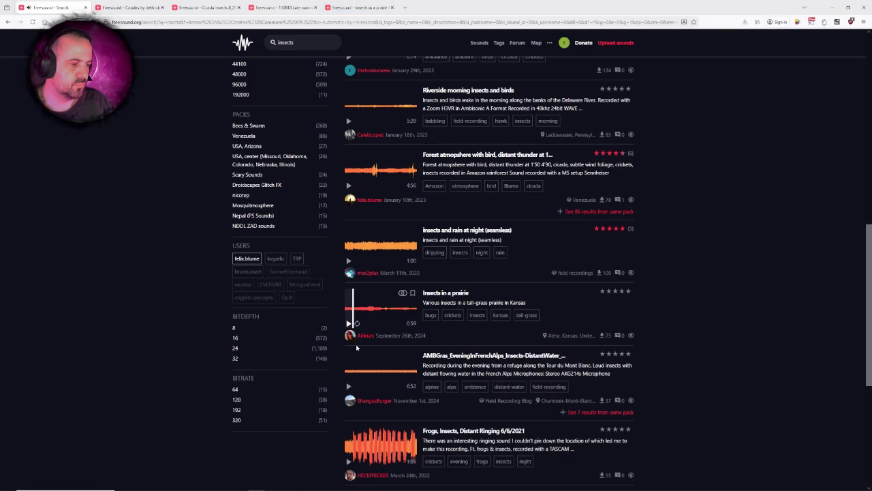
- Preview the AMBGras, AMB-nuit night insects and 120731 Summer insects clips
click(349, 386)
click(356, 374)
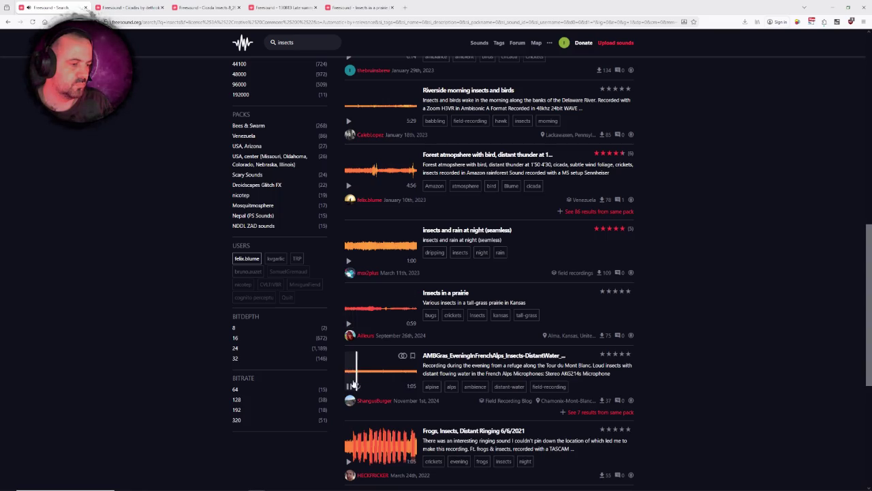
click(349, 387)
scroll(352, 341, down, 4)
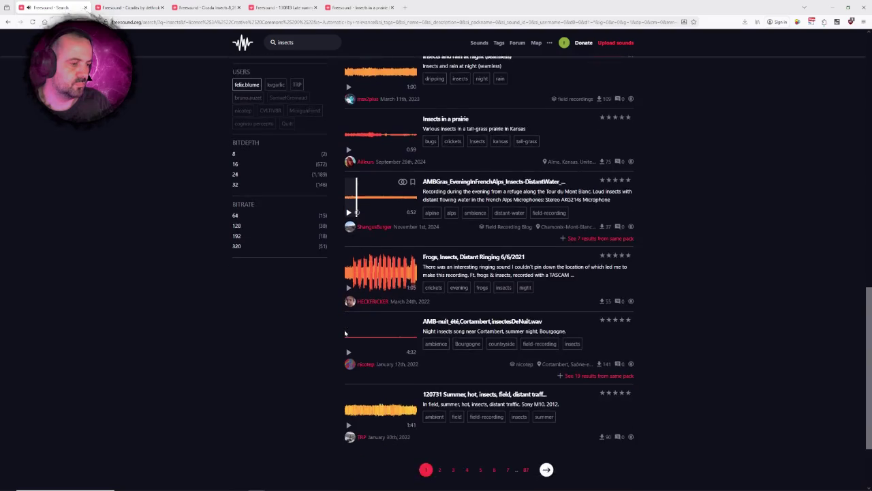
click(348, 283)
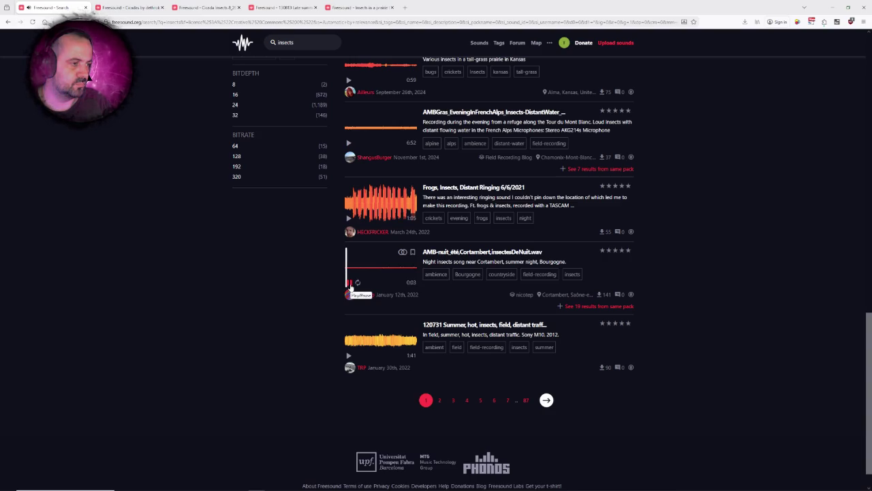
click(349, 354)
click(359, 345)
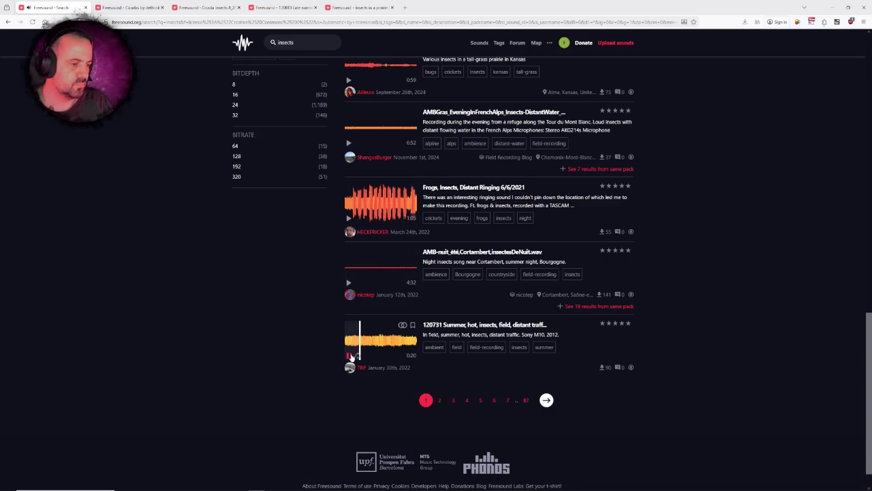
scroll(277, 191, up, 15)
- Play the Cicadas, Cicada Insects and 130813 Late summer pages, then close the Late summer tab
key(ctrl+Tab)
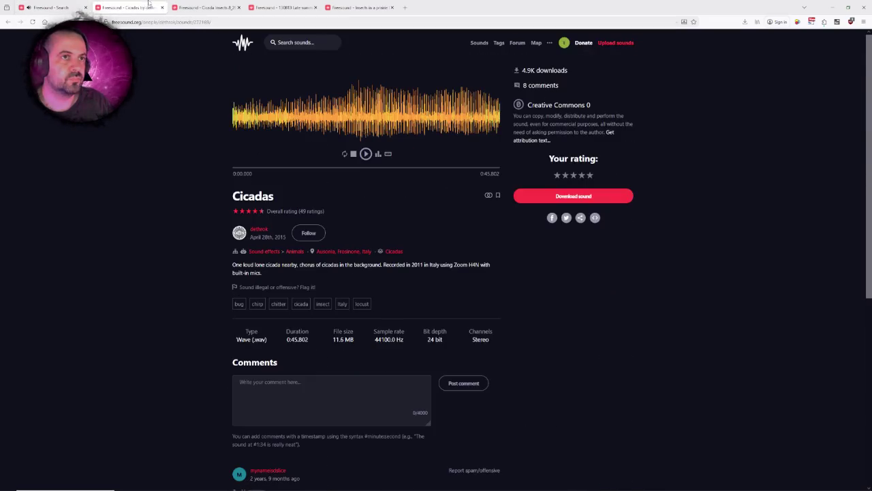
click(366, 155)
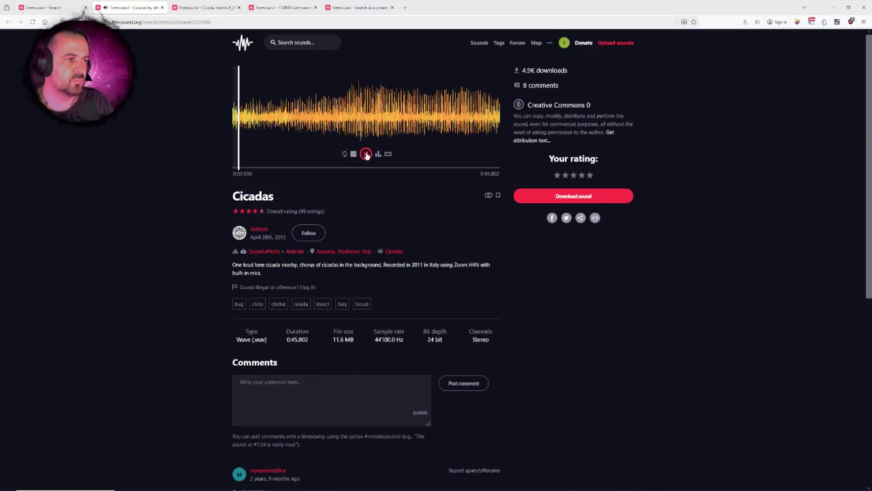
click(366, 154)
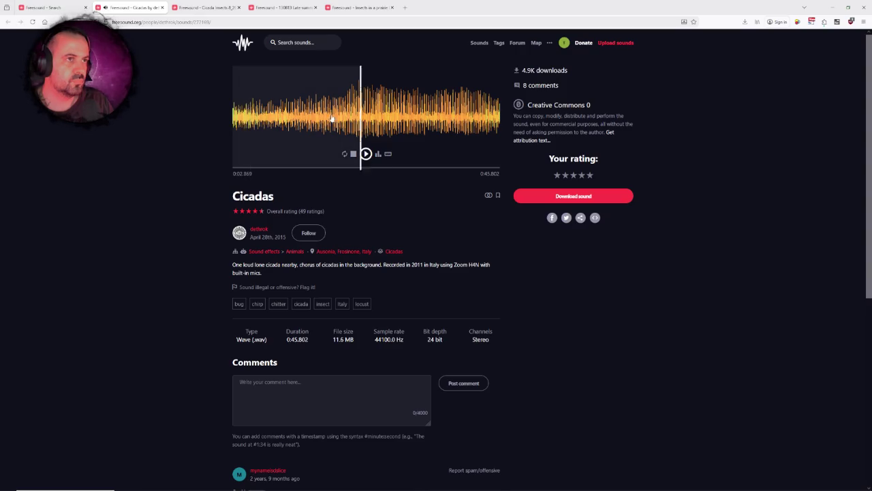
click(221, 6)
click(365, 154)
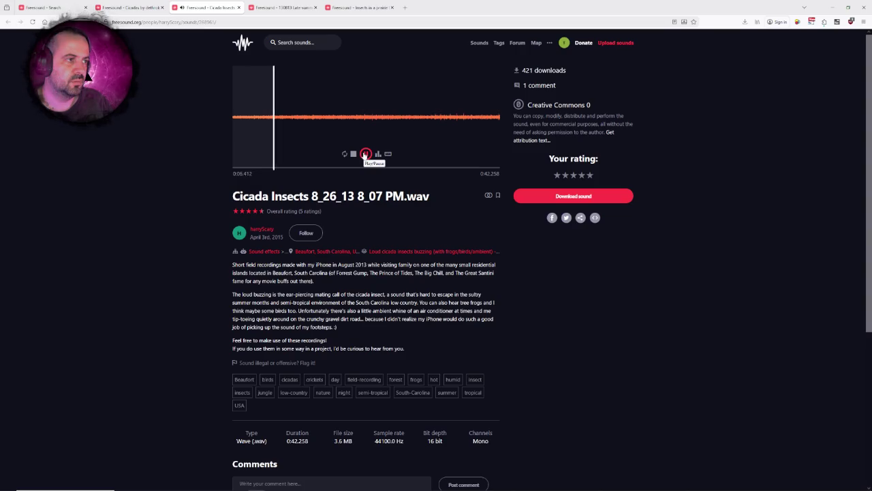
click(286, 8)
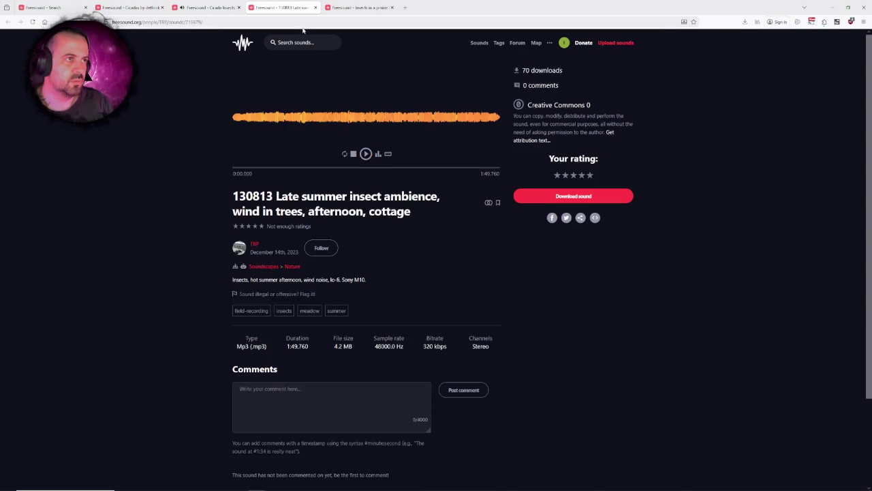
click(367, 154)
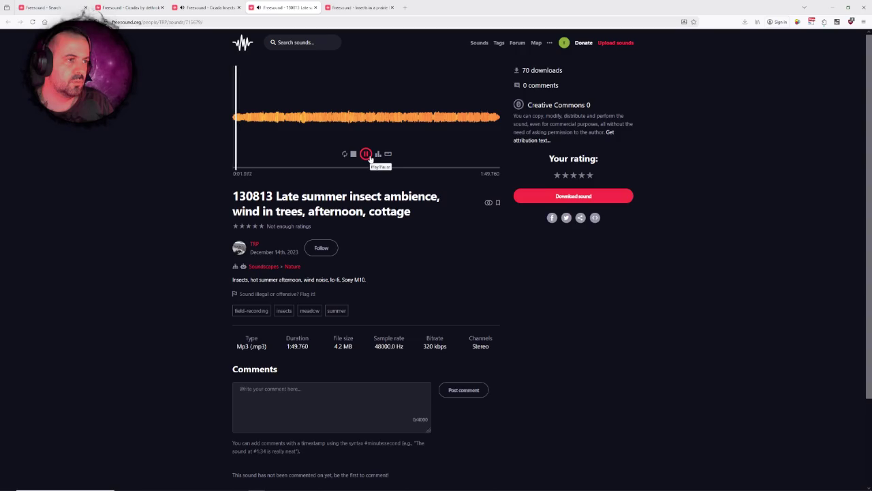
click(366, 154)
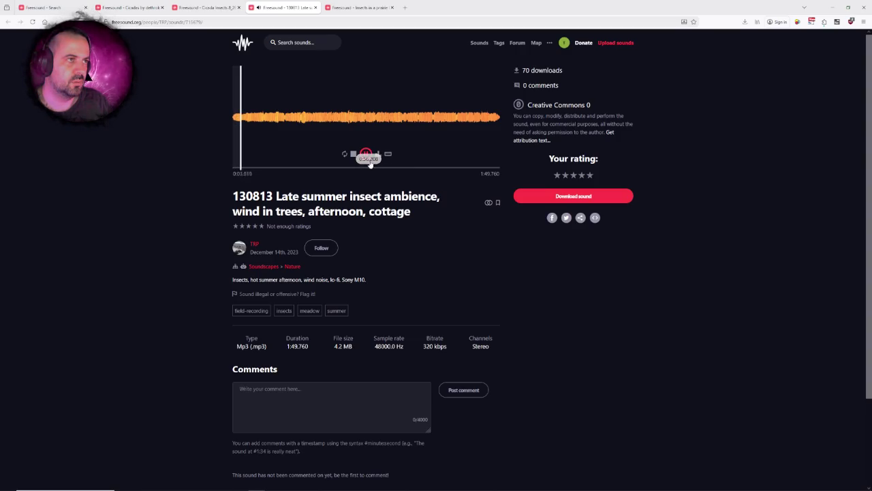
click(316, 8)
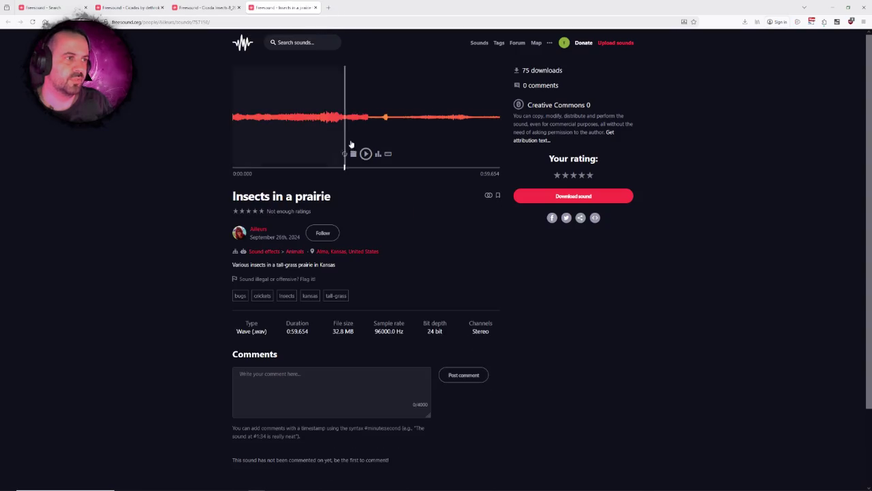
- Compare the Insects in a prairie, Cicada Insects and Cicadas sounds, then close the prairie tab
click(366, 154)
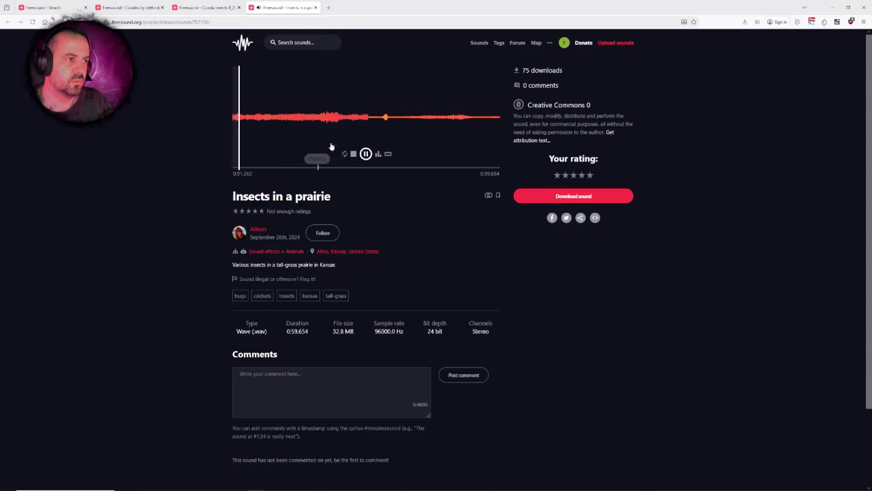
click(366, 154)
click(215, 4)
click(366, 154)
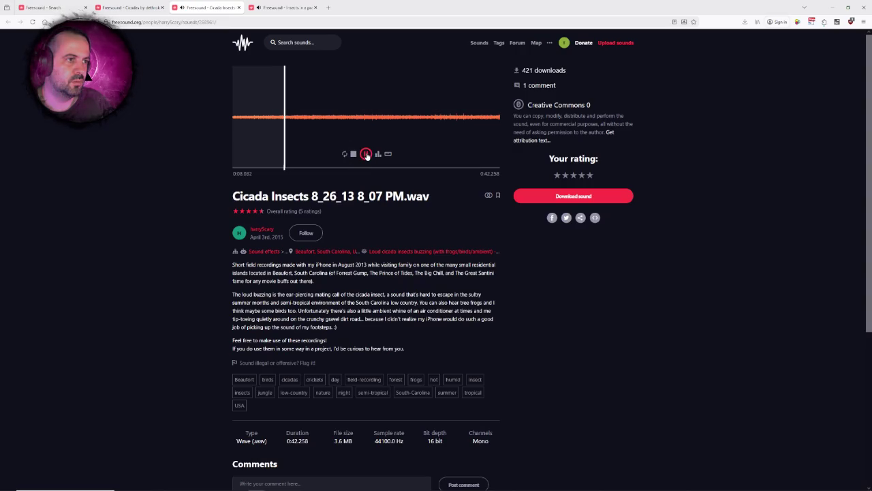
click(366, 154)
key(ctrl+Tab)
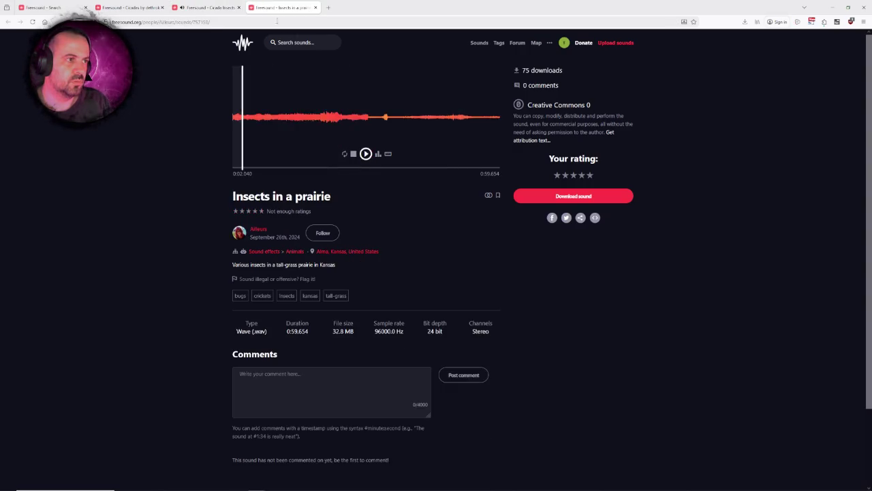
click(366, 154)
click(366, 154)
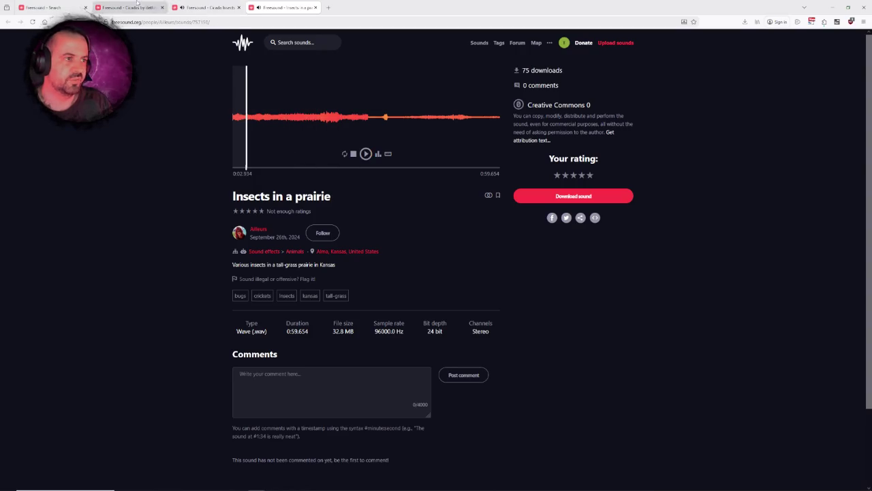
key(ctrl+shift+Tab)
key(ctrl+shift+Tab)
click(366, 154)
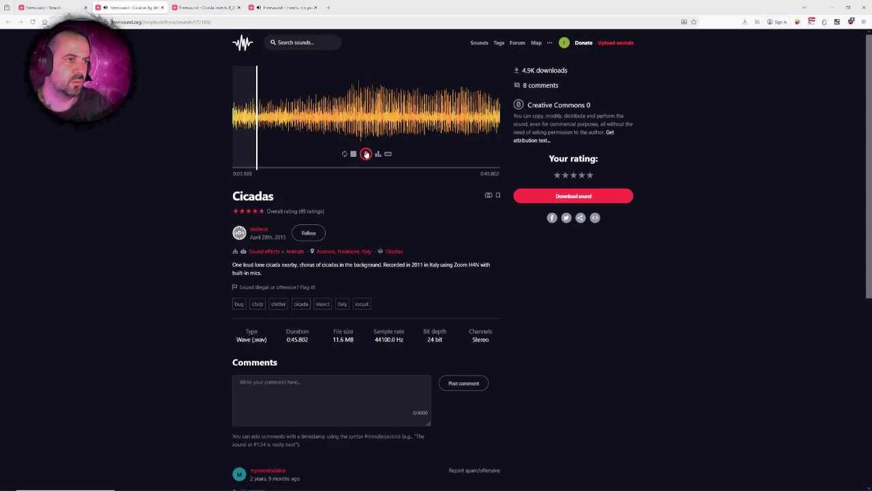
click(366, 154)
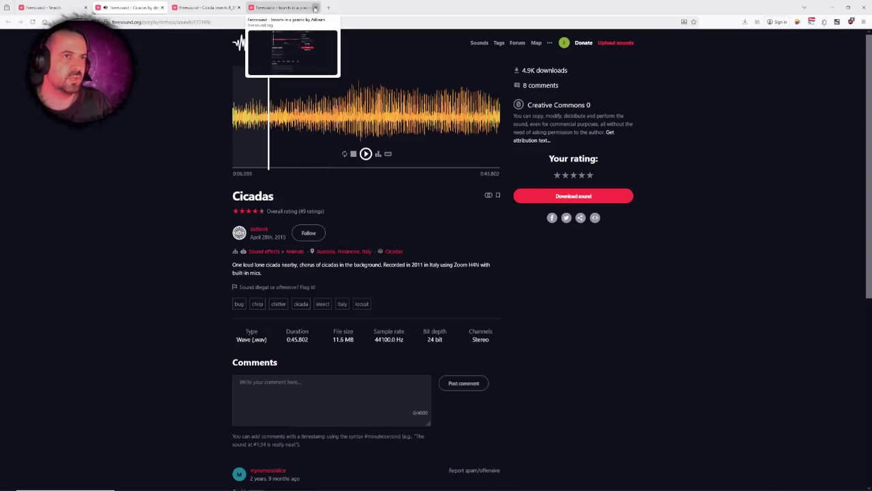
click(316, 7)
- Return to the search results and replace the query with 'woodpecker'
key(ctrl+shift+Tab)
key(ctrl+a)
text(woodpecker)
- Search 'woodpecker', preview the first results, and open woodpecker taps 20240915 in a new tab
key(Return)
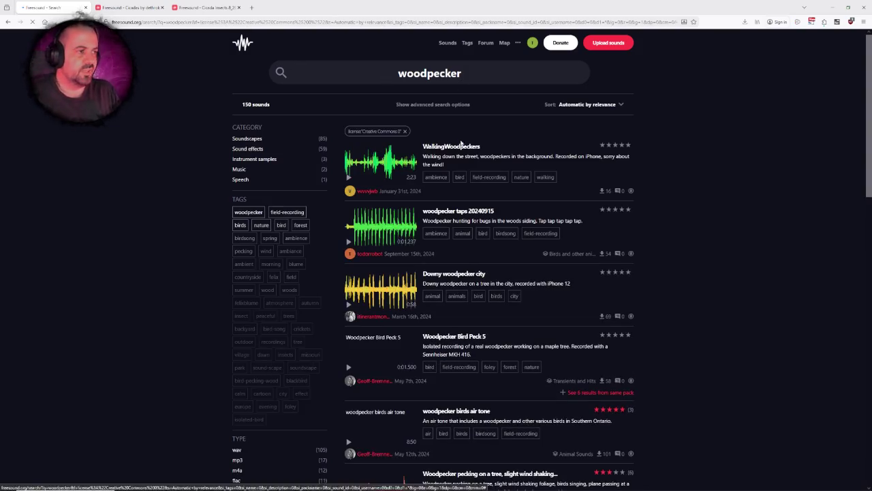
click(349, 176)
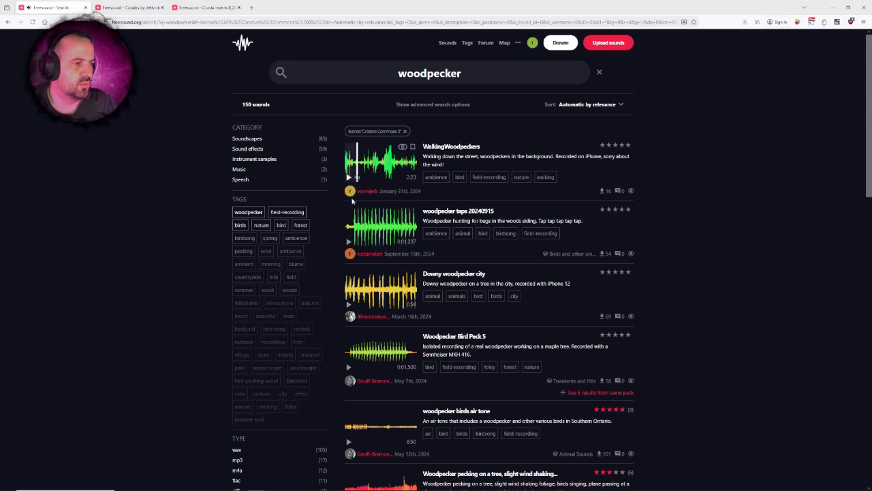
click(350, 242)
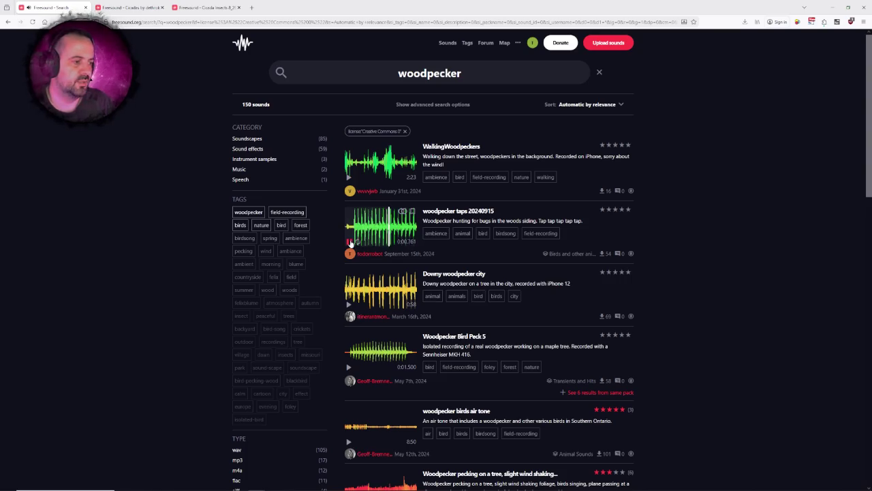
scroll(373, 259, down, 1)
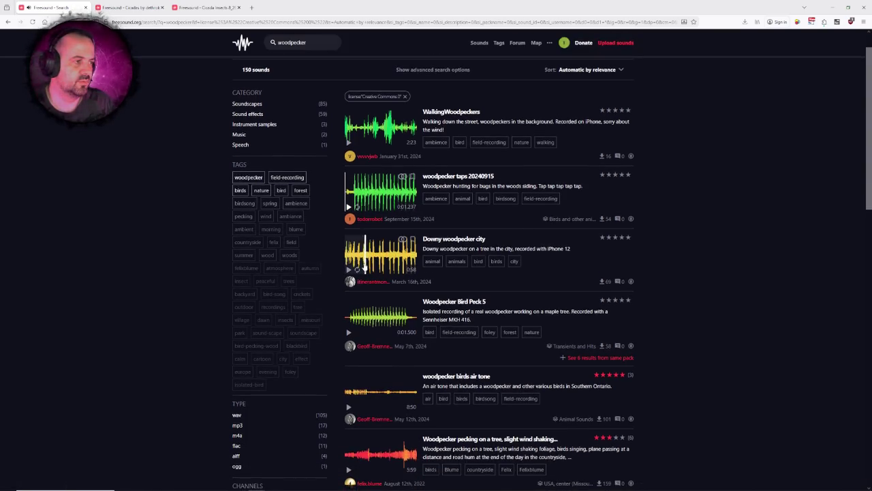
click(349, 271)
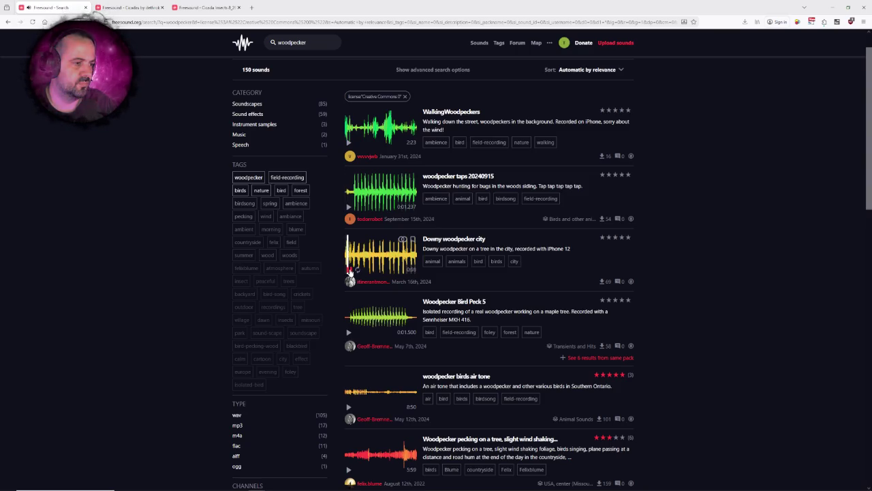
click(349, 333)
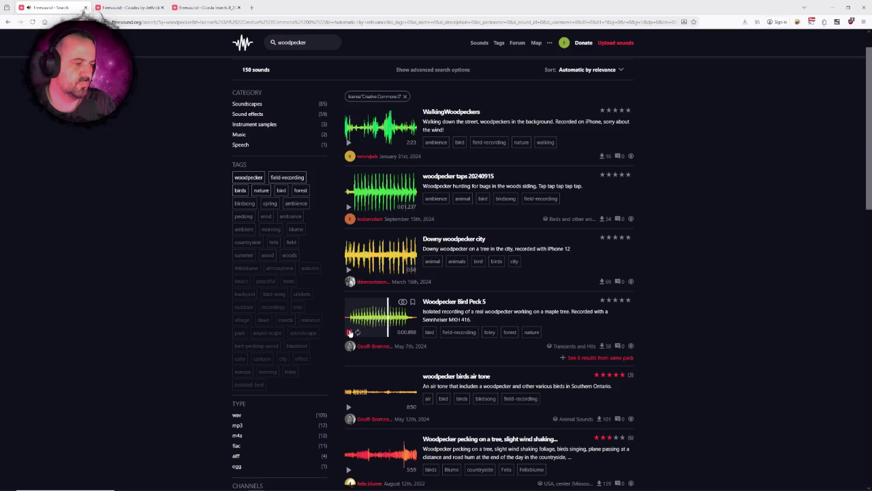
click(349, 207)
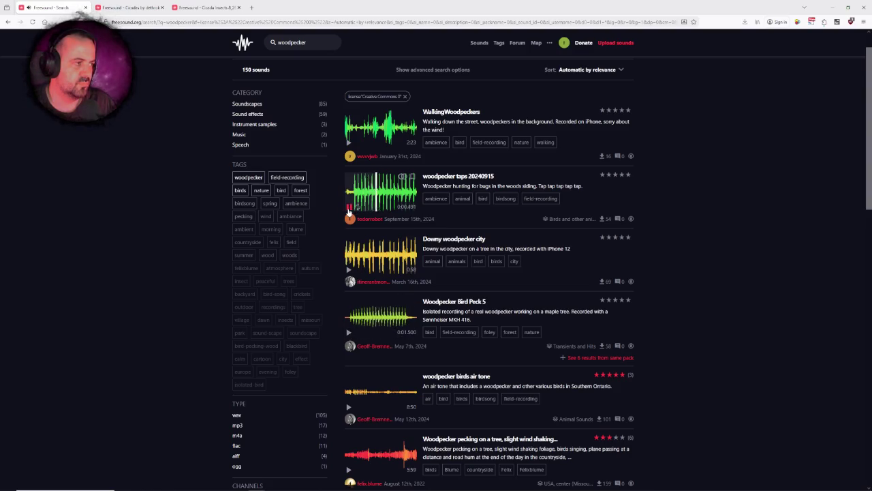
right_click(447, 176)
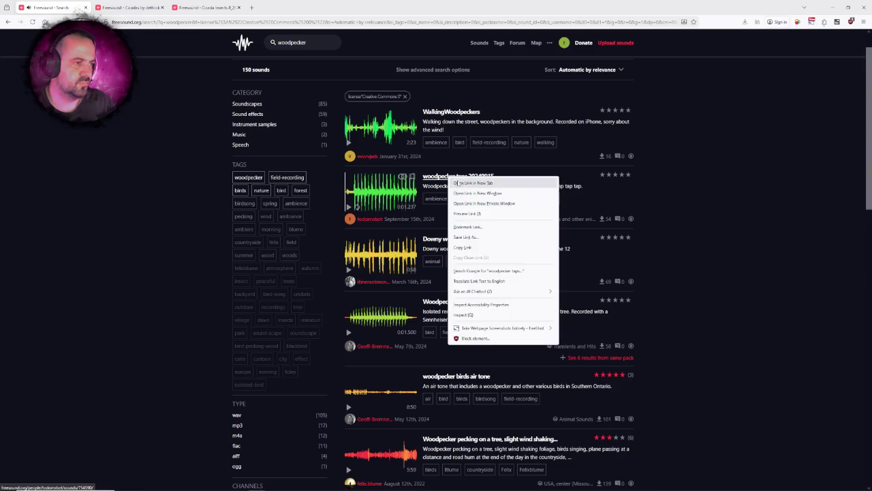
click(458, 182)
- Preview Downy woodpecker city and woodpecker birds air tone, opening the latter in a new tab
scroll(381, 218, down, 1)
click(370, 225)
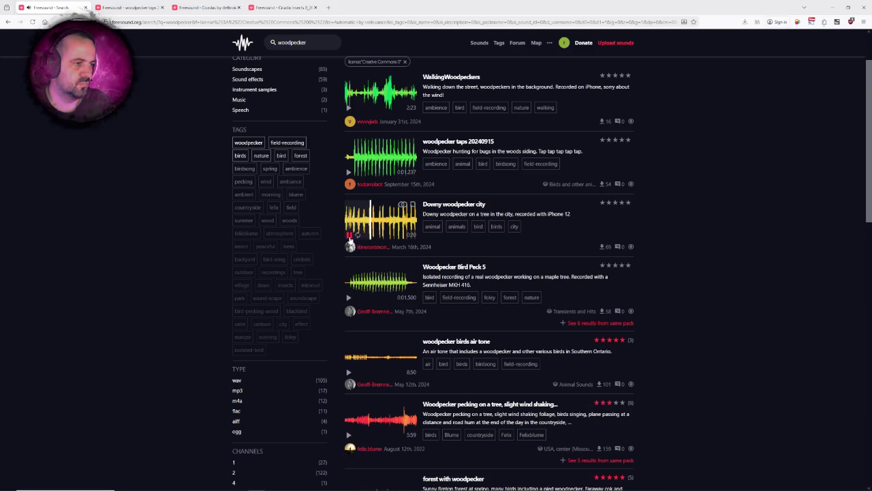
scroll(350, 238, down, 2)
click(348, 303)
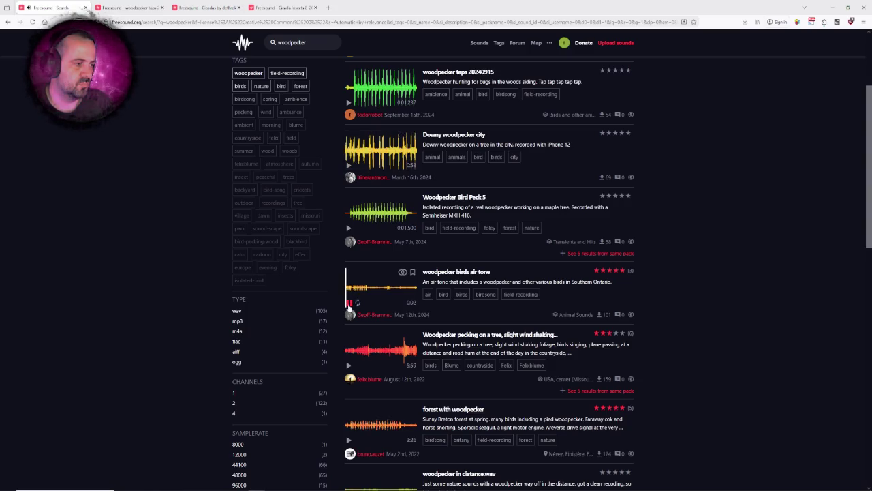
right_click(448, 272)
click(470, 279)
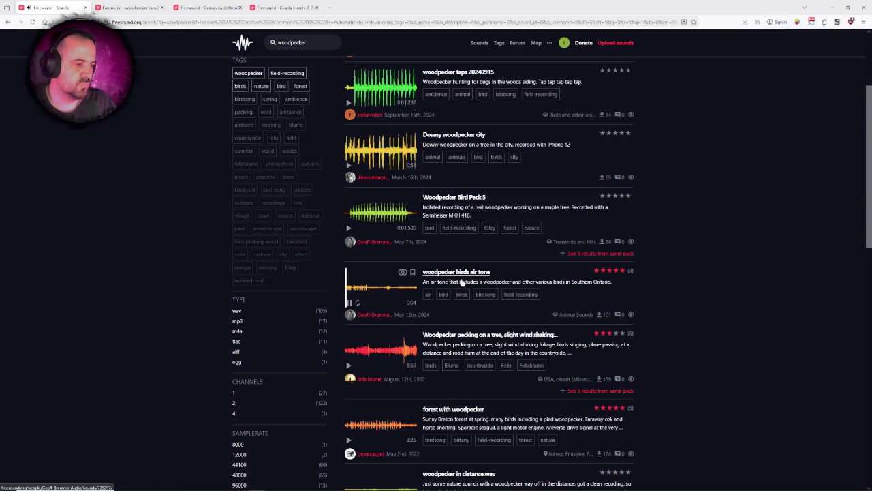
- Preview forest with woodpecker, woodpecker in distance.wav and red headed woodpecker.wav clips
scroll(429, 250, down, 1)
scroll(429, 250, down, 2)
click(349, 369)
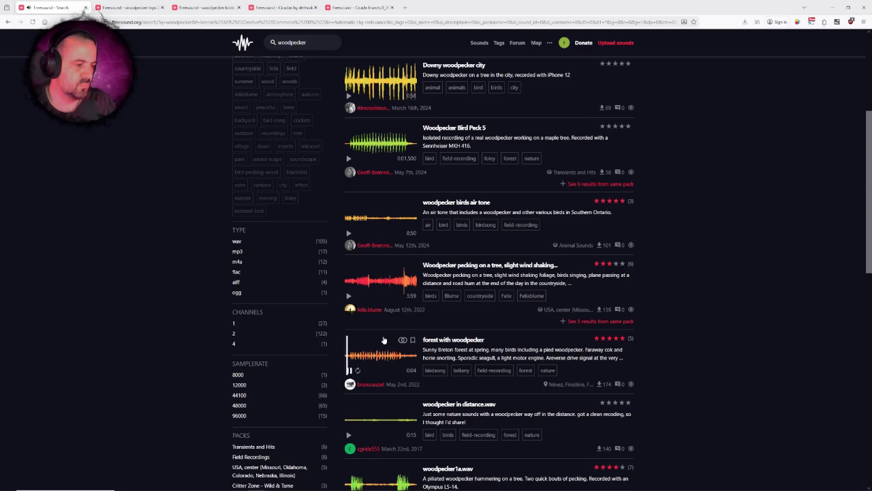
click(360, 354)
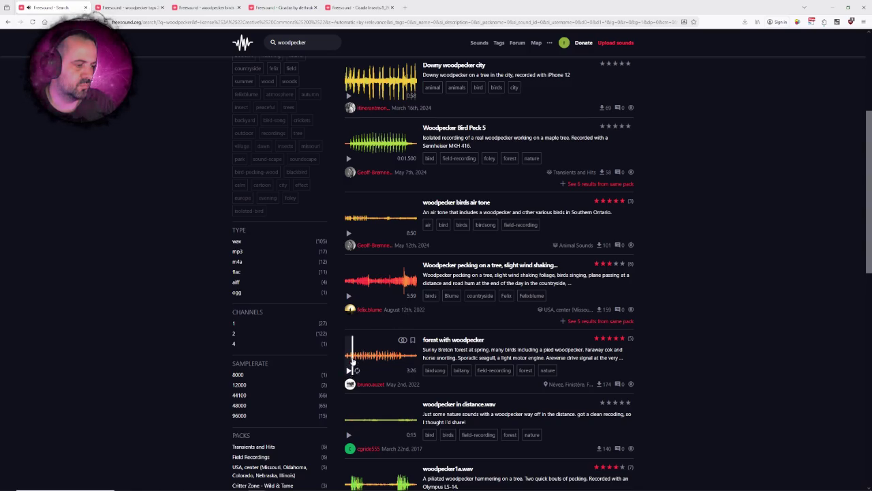
scroll(349, 368, down, 3)
click(348, 331)
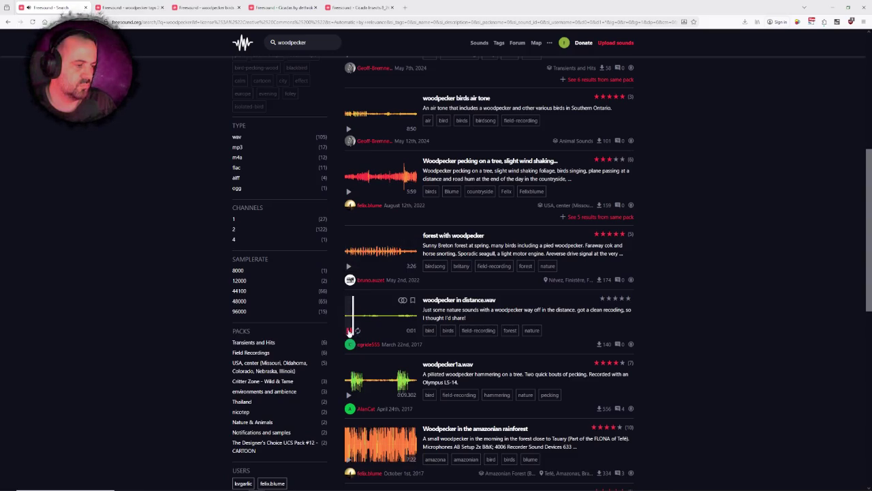
scroll(349, 331, down, 5)
click(349, 332)
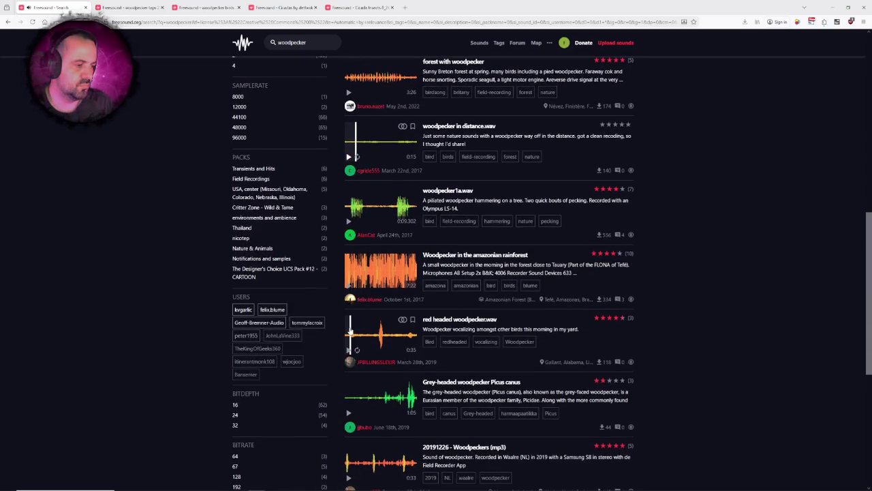
key(ctrl+shift+Tab)
key(ctrl+shift+Tab)
key(ctrl+shift+Tab)
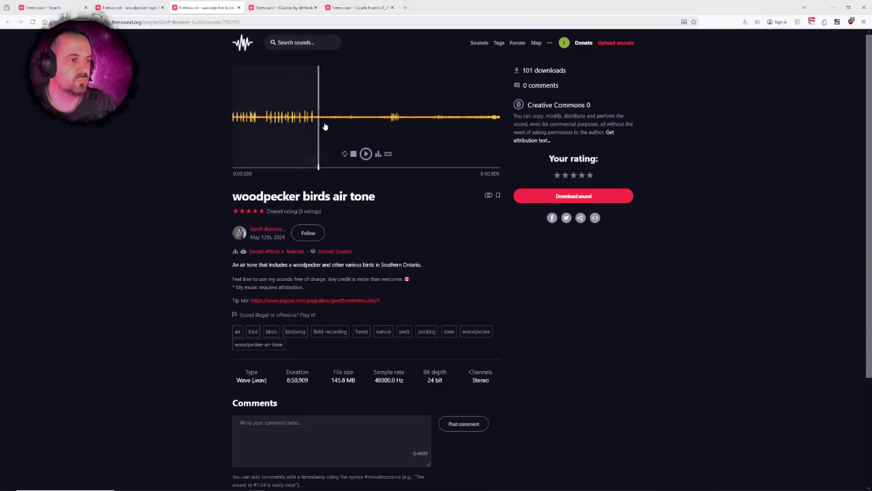
- Play the 'woodpecker taps 20240915' clip several times to preview it
key(ctrl+shift+Tab)
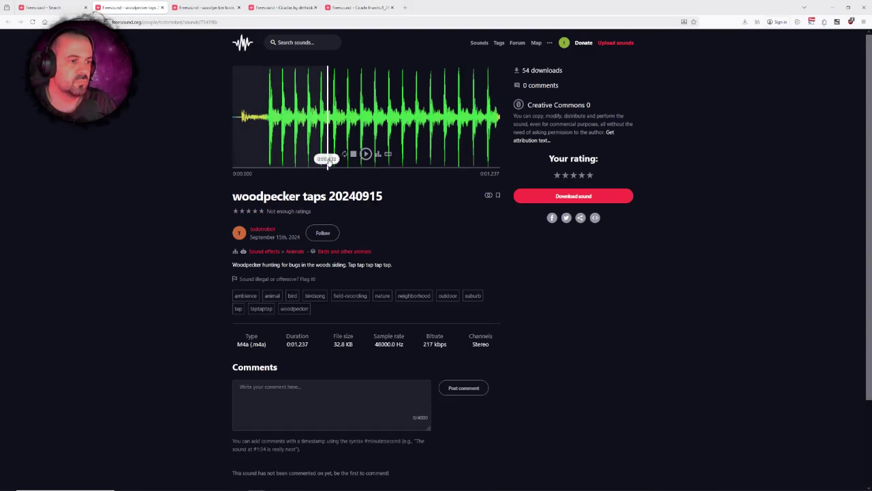
scroll(341, 165, down, 1)
scroll(341, 166, up, 1)
click(365, 155)
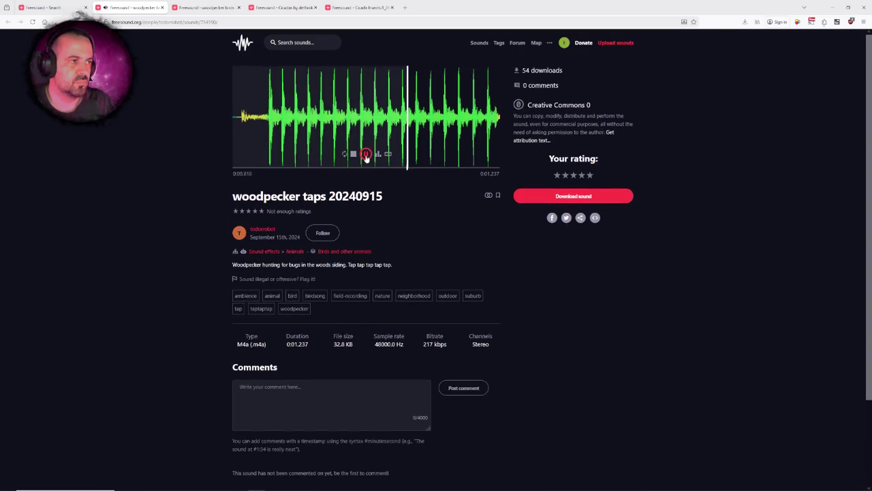
click(366, 155)
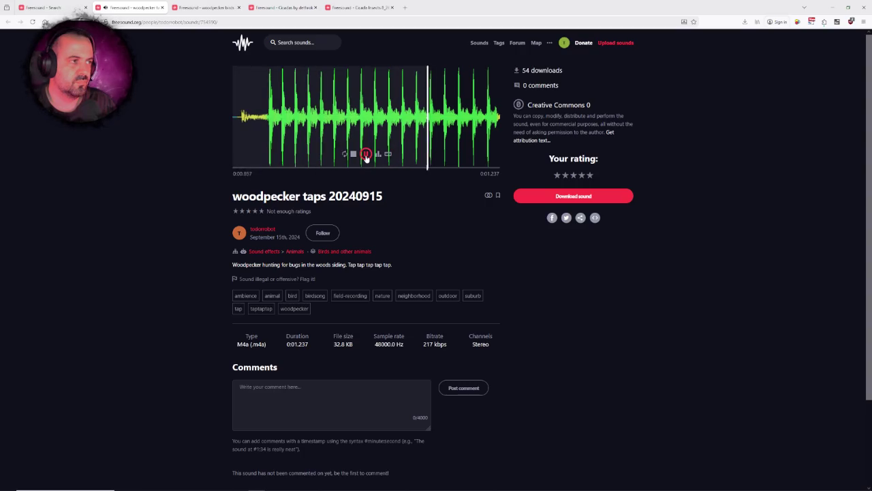
click(366, 154)
click(366, 154)
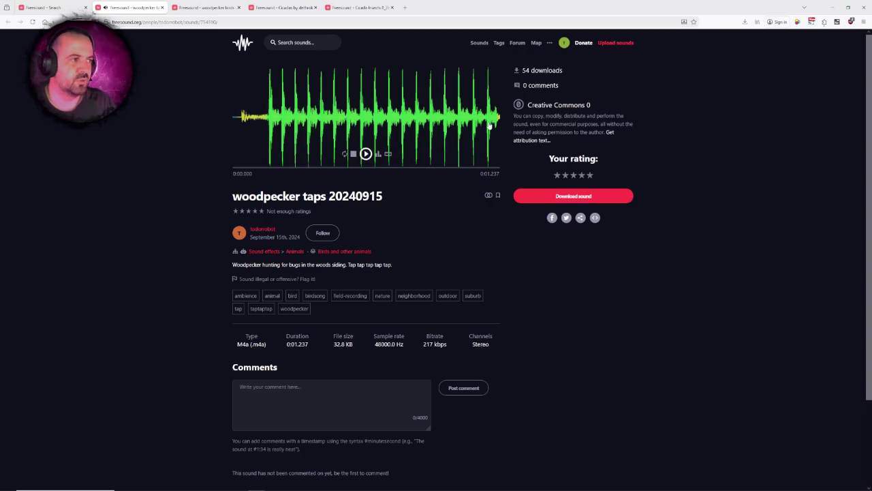
click(367, 155)
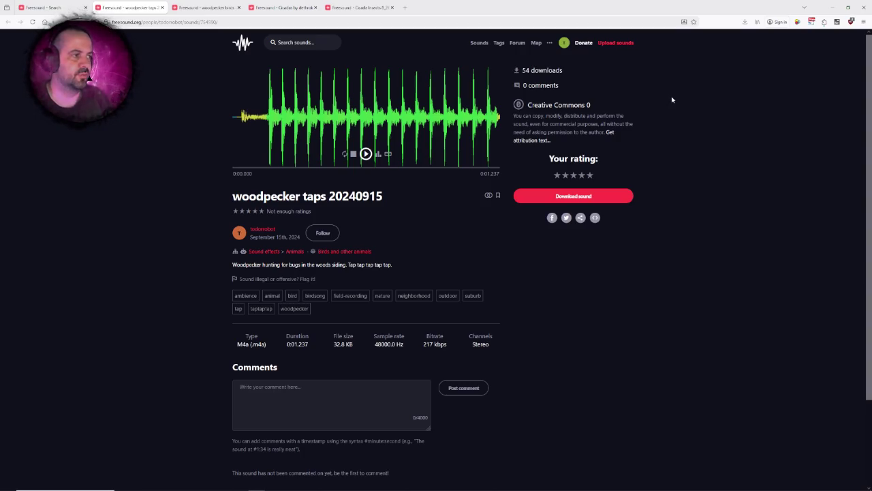
- Play the 'woodpecker birds air tone' recording from about one minute in, then replay the taps clip
click(204, 7)
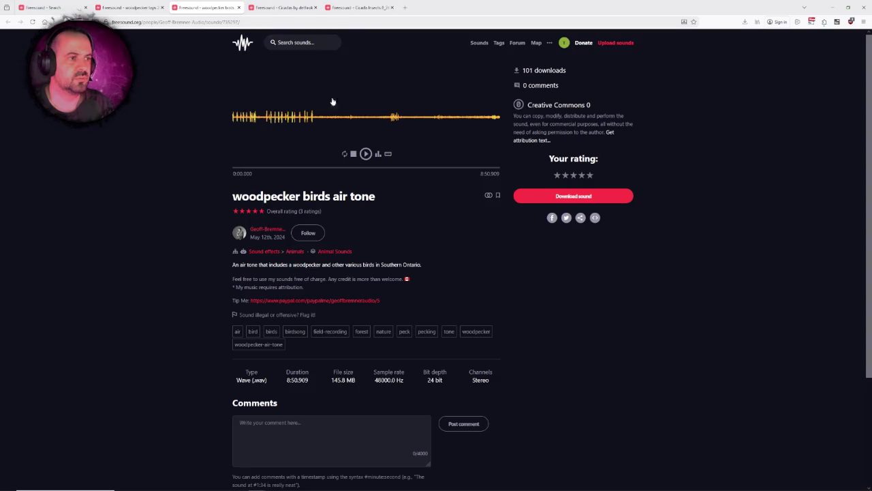
click(366, 153)
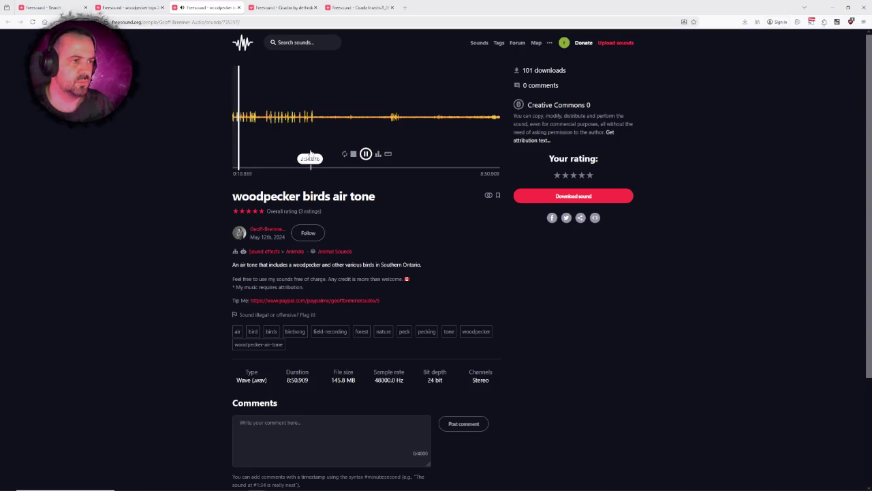
click(265, 123)
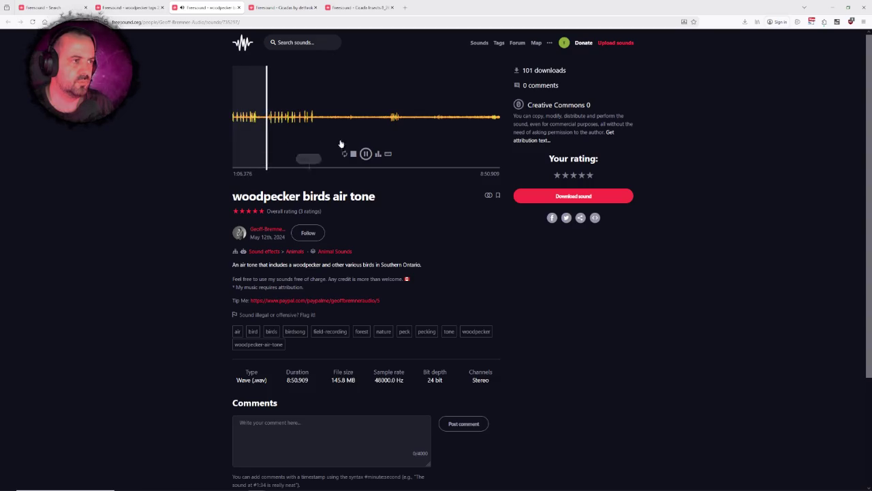
click(366, 154)
click(132, 7)
click(366, 153)
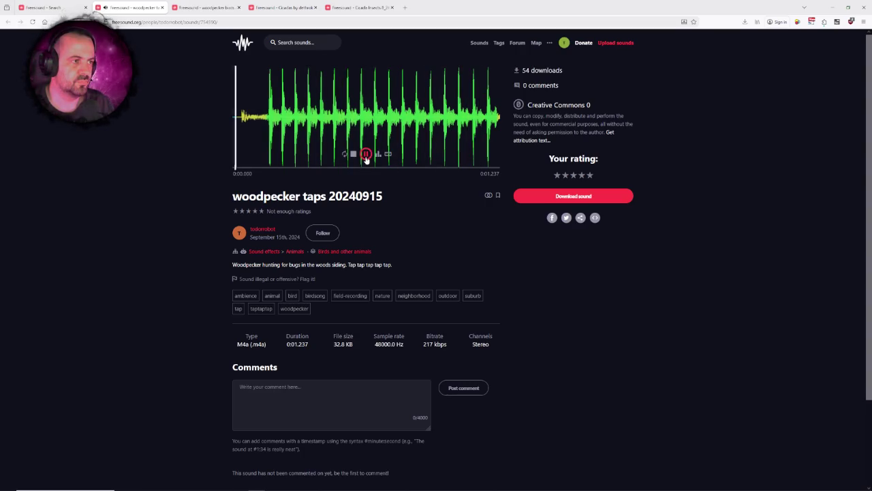
- Compare again by playing the air tone at other points, then replaying the woodpecker taps clip
click(204, 7)
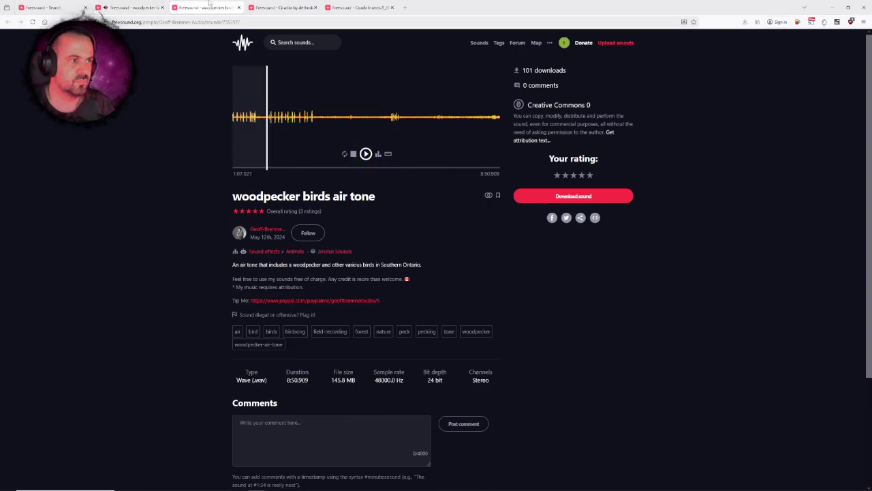
click(275, 120)
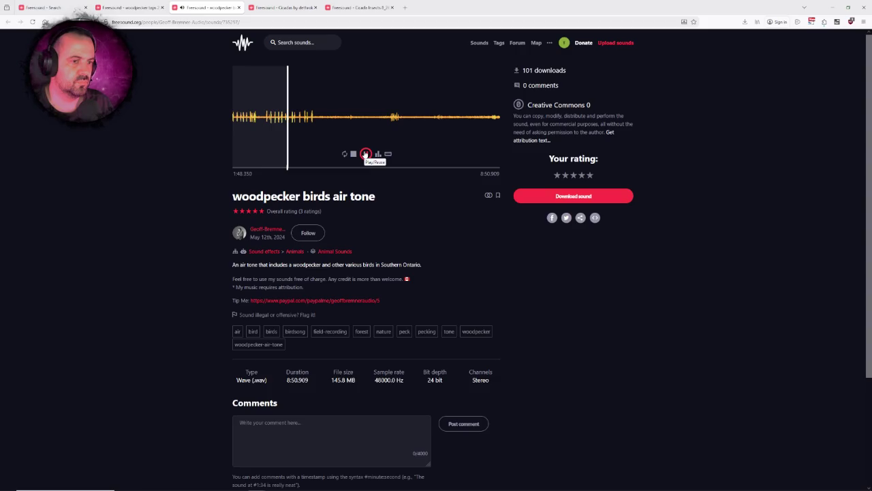
click(235, 129)
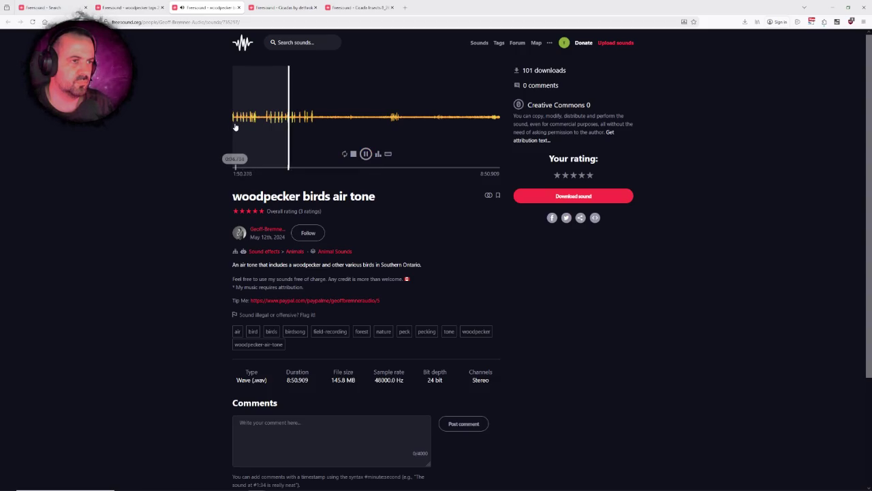
click(365, 153)
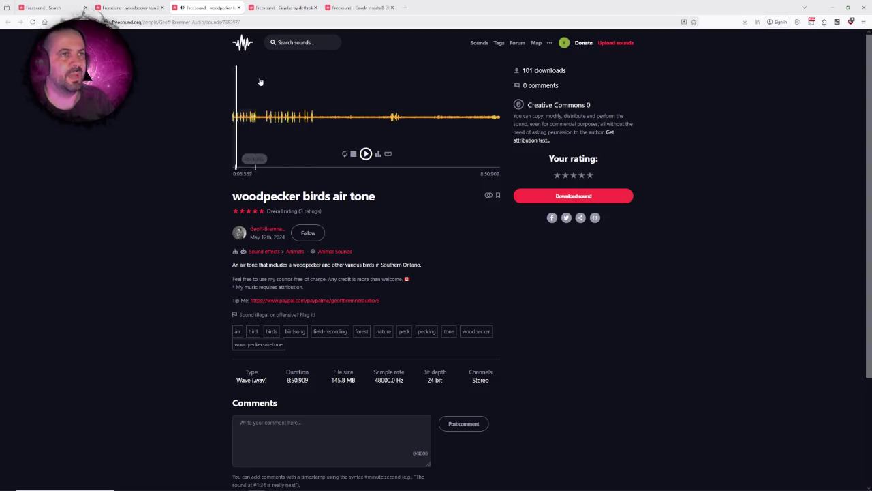
click(161, 8)
click(366, 153)
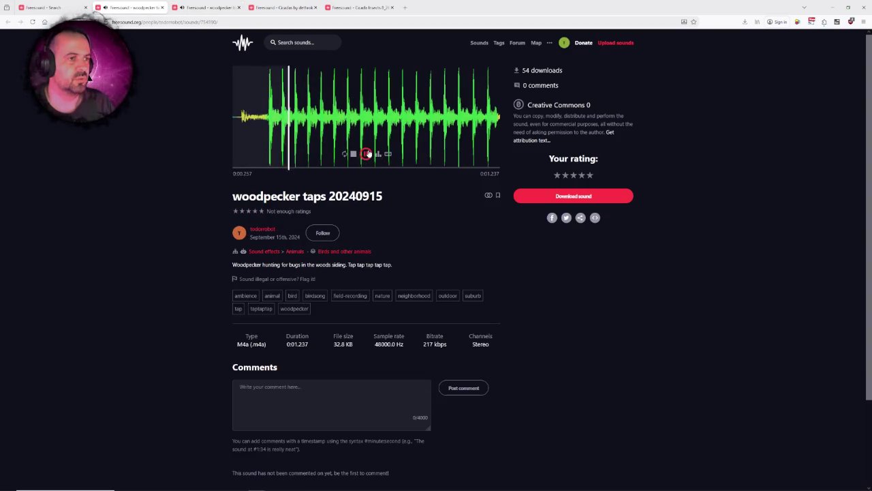
click(368, 154)
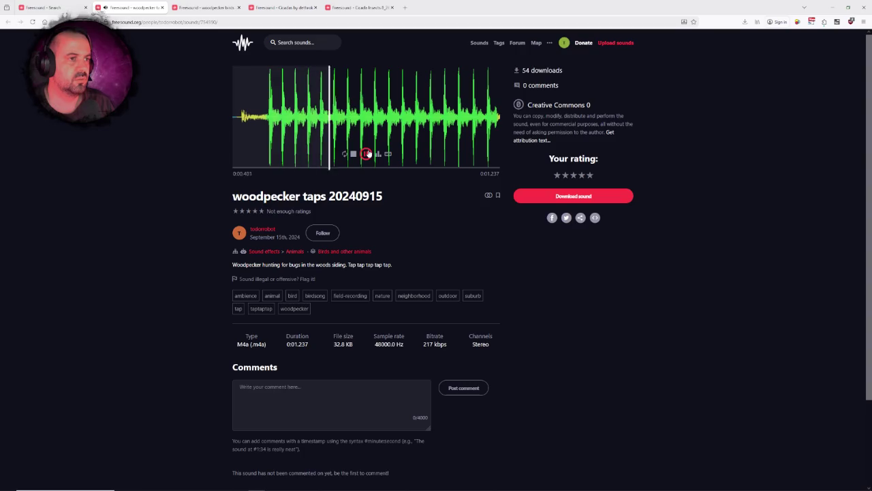
- Download the 'woodpecker taps 20240915' clip, dismiss the donation prompt, and check the downloads list
key(ctrl+Tab)
key(ctrl+Tab)
key(ctrl+Tab)
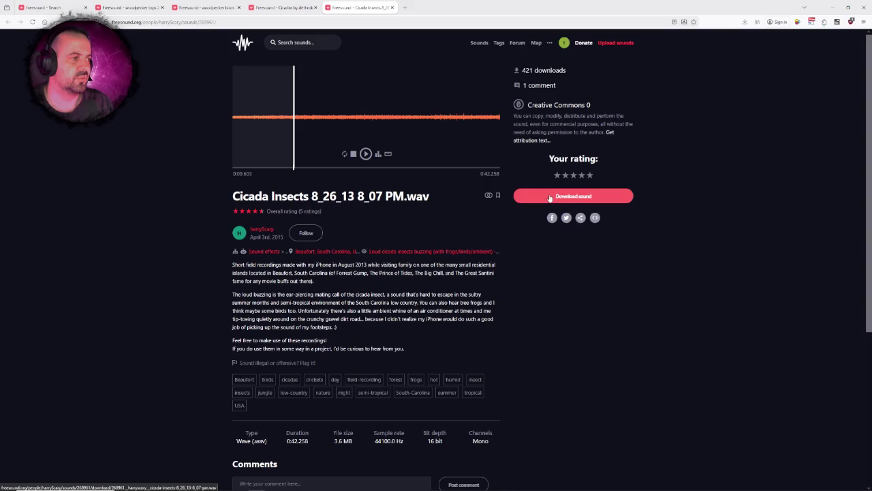
key(ctrl+shift+Tab)
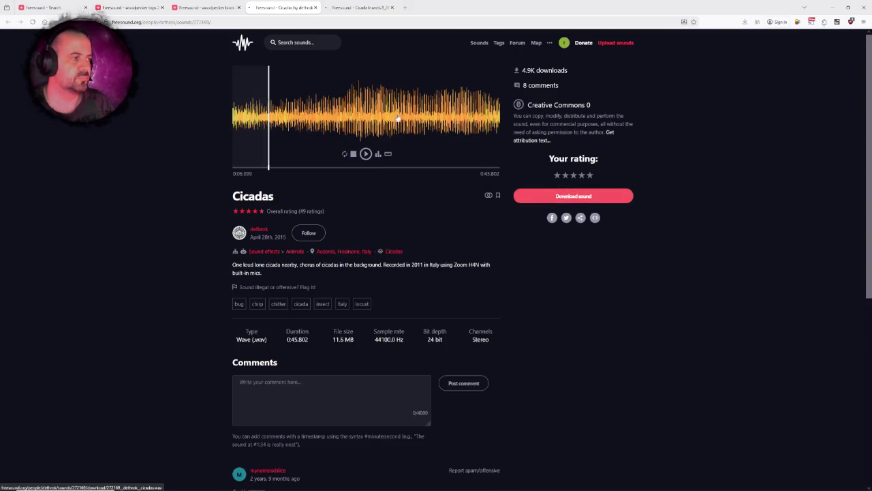
key(ctrl+shift+Tab)
key(ctrl+shift+Tab)
key(Return)
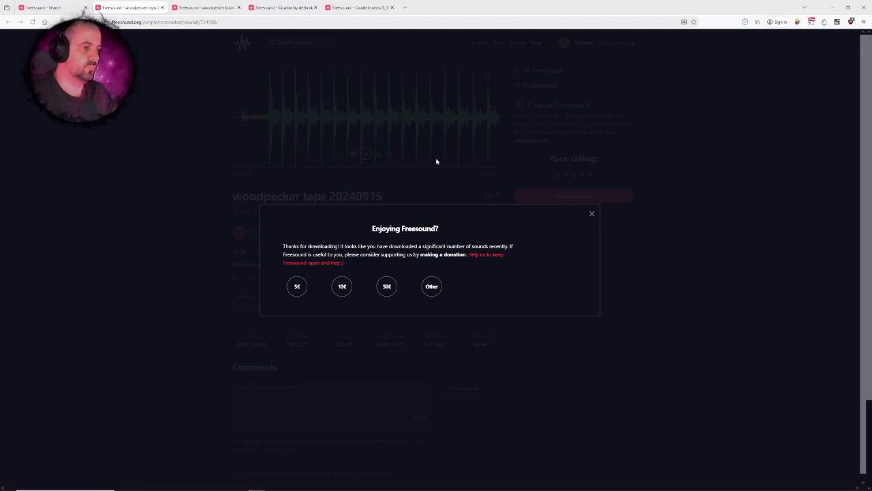
click(593, 214)
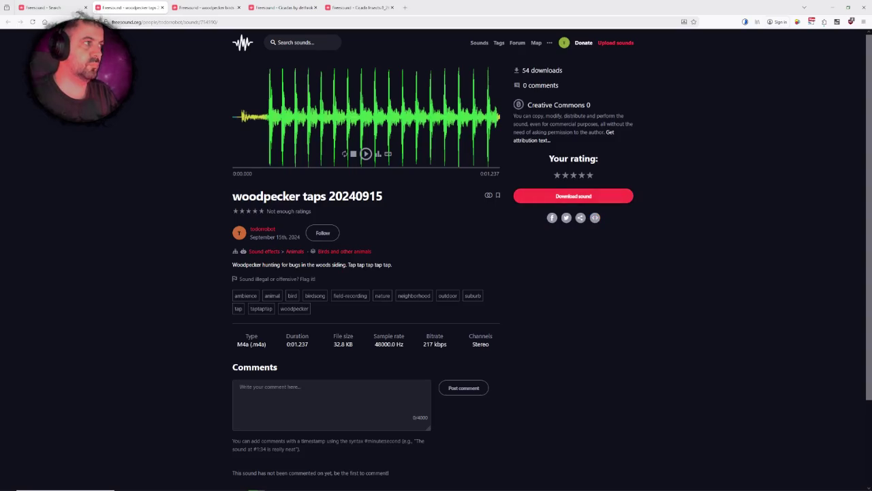
click(745, 22)
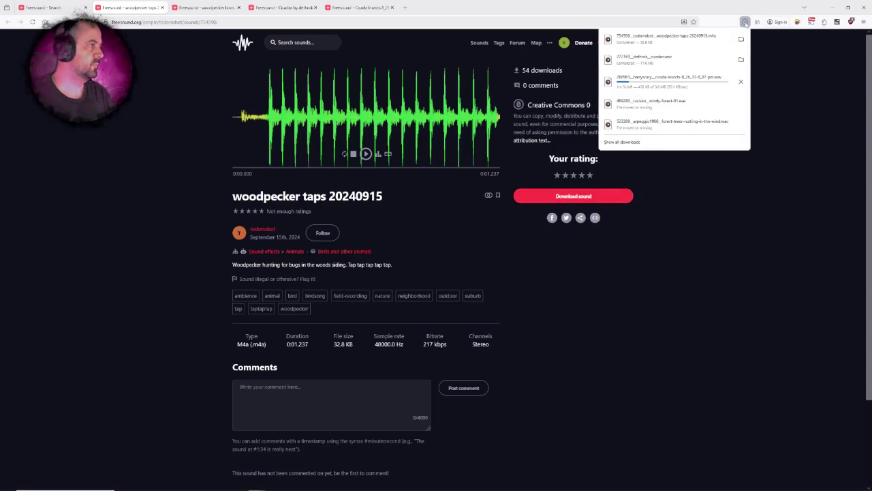
click(746, 22)
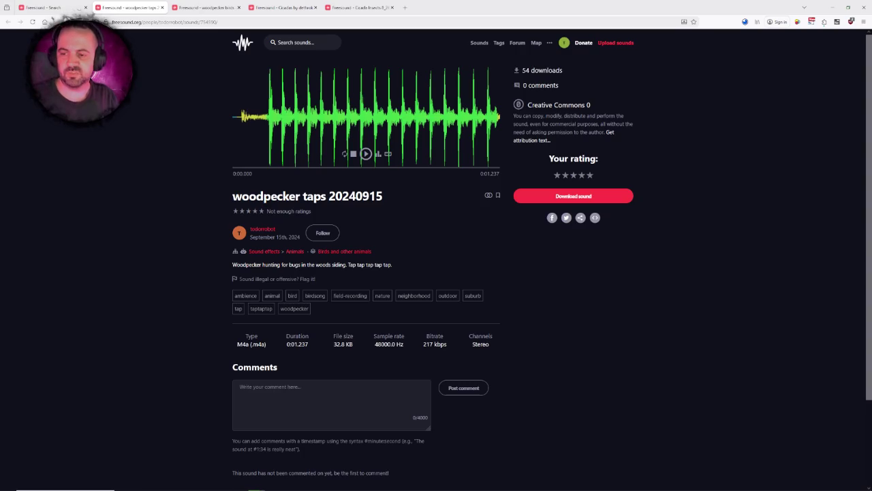
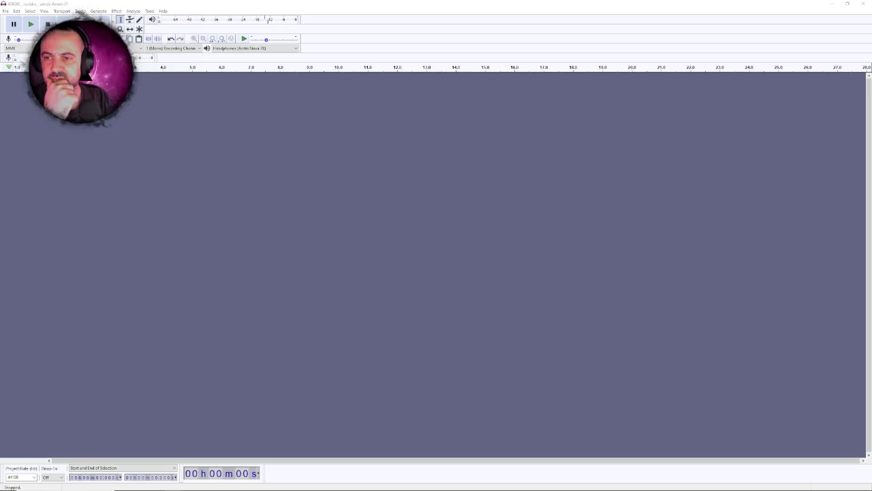
- Try importing the woodpecker m4a into Audacity, dismiss the import error, and return to Freesound's woodpecker page
drag(117, 147, 180, 155)
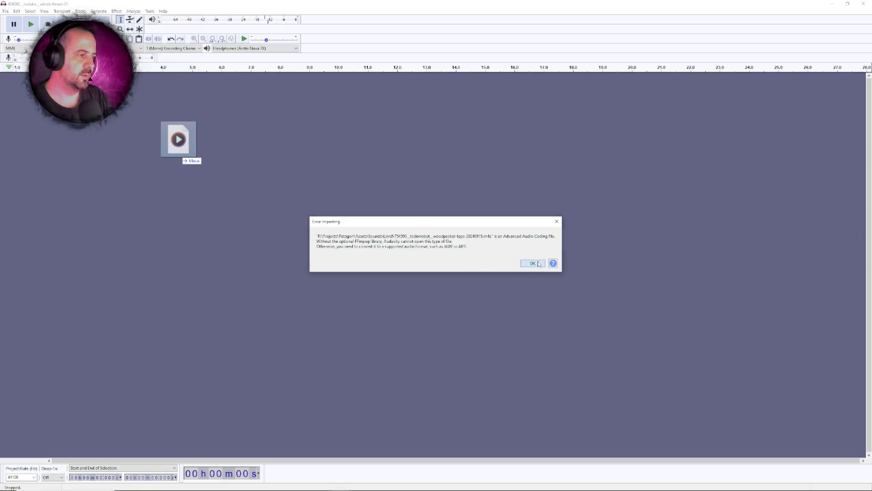
click(538, 263)
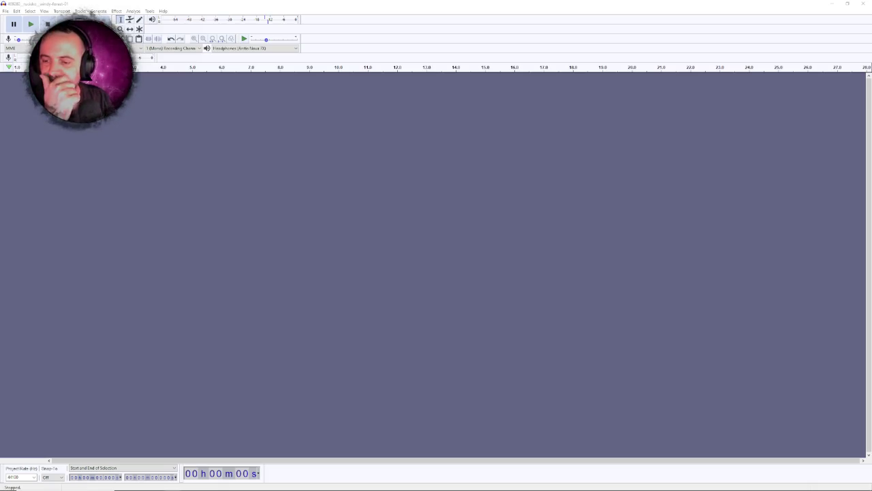
key(alt+Tab)
key(ctrl+Tab)
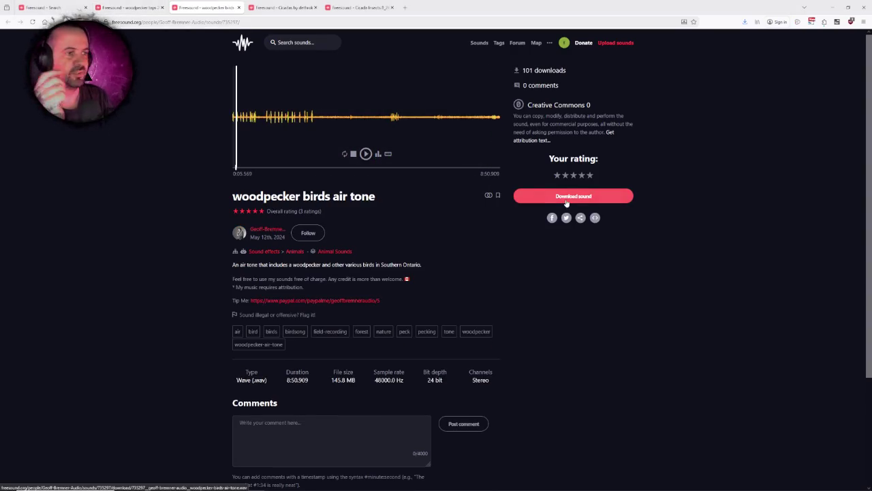
- Download the 'woodpecker birds air tone' WAV from Freesound and return to Audacity
click(566, 198)
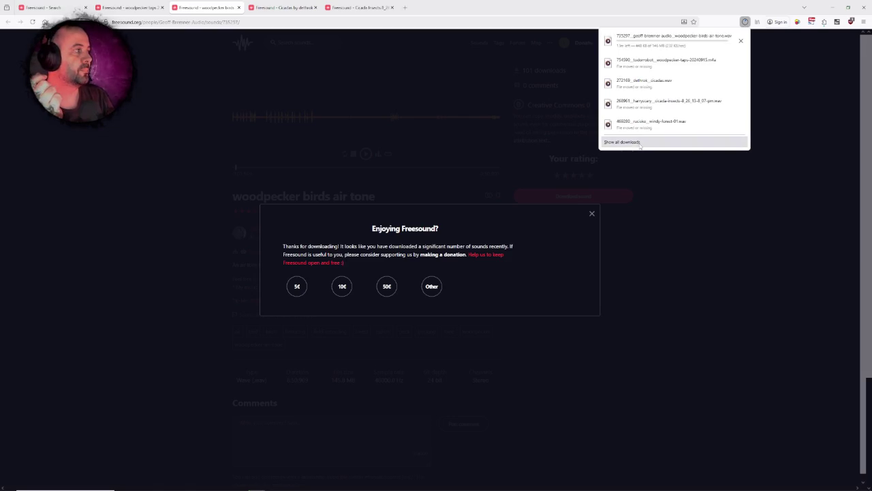
click(715, 190)
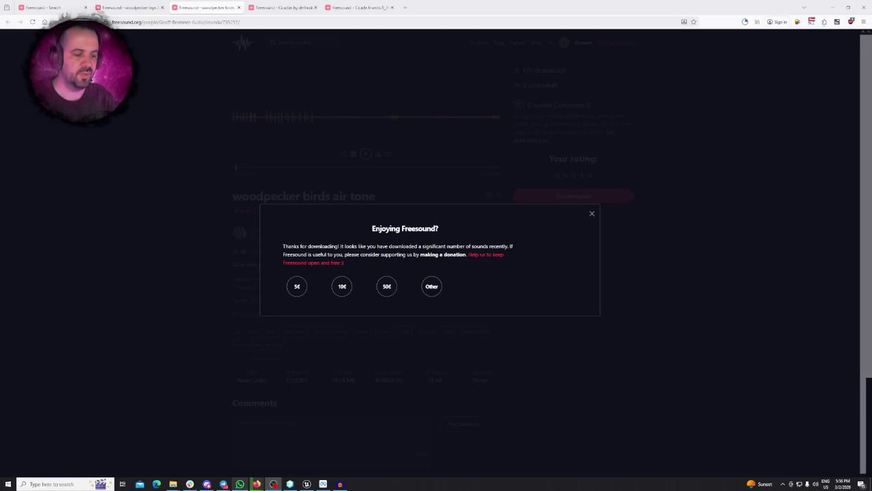
click(223, 483)
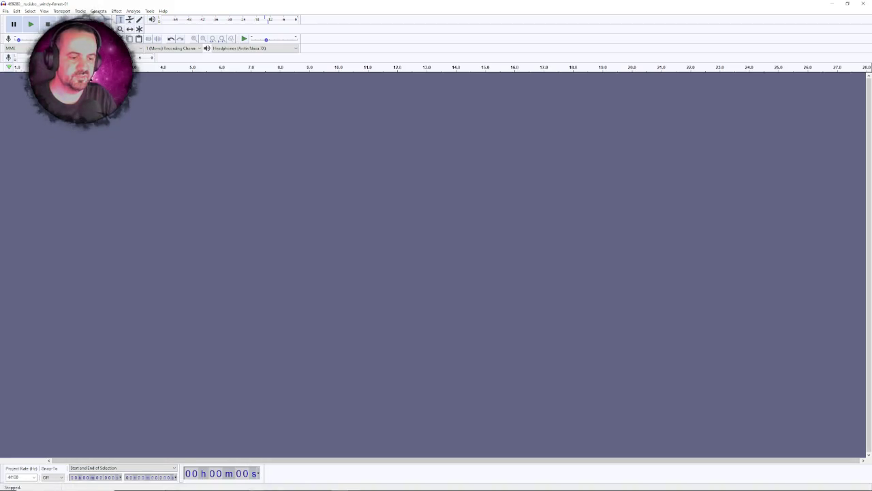
- Import the downloaded WAV as a stereo track and play it back to listen
mouse_move(173, 483)
mouse_move(192, 464)
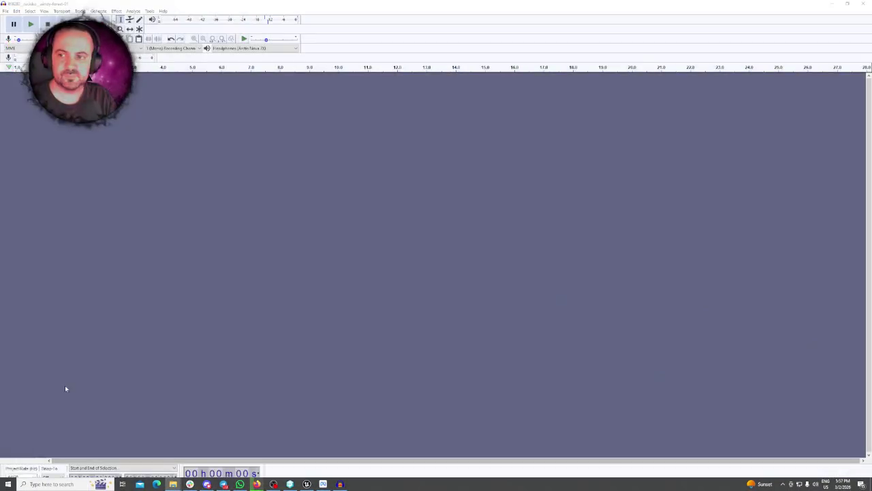
drag(75, 102, 42, 160)
click(31, 25)
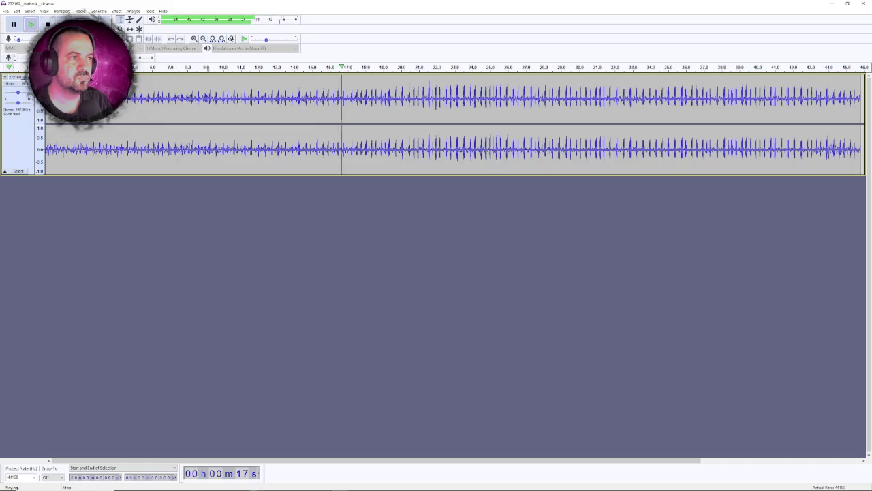
key(space)
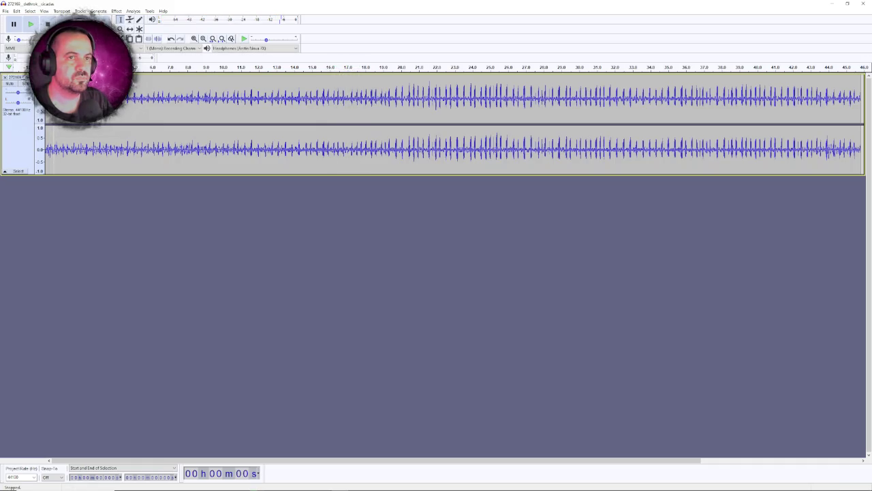
key(space)
key(space)
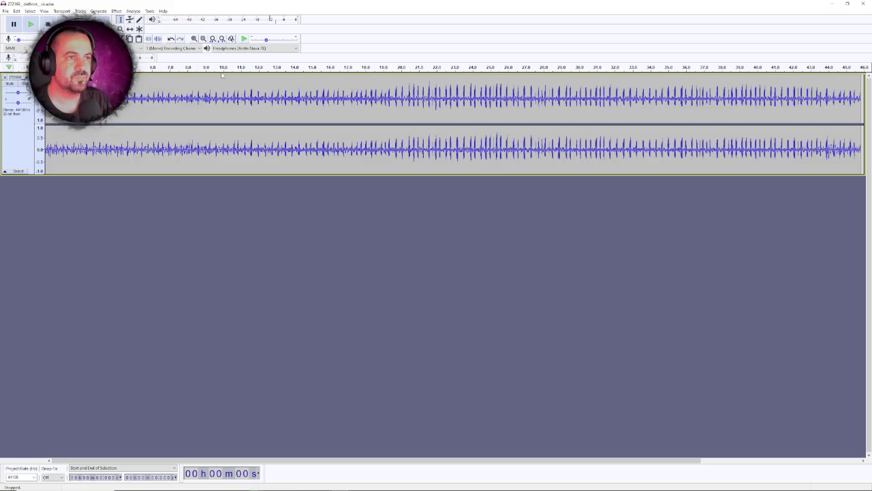
- Trim the audio down to its first 10 seconds
drag(223, 67, 45, 67)
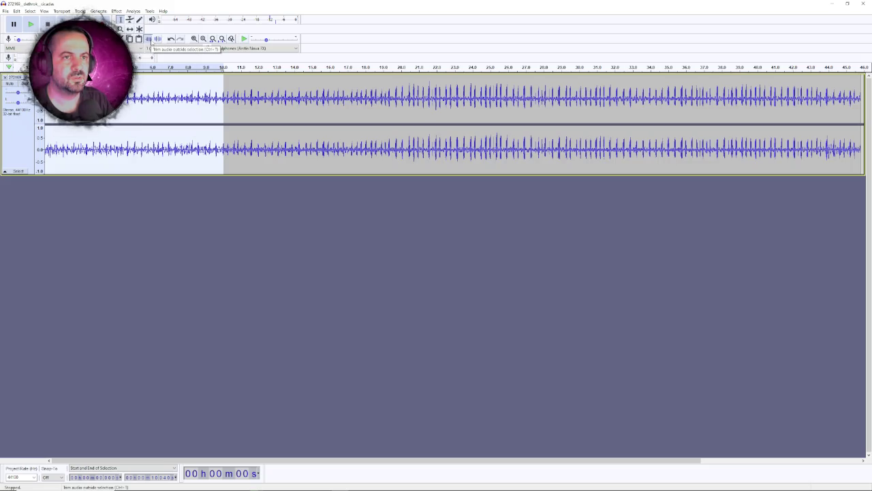
click(148, 39)
click(74, 102)
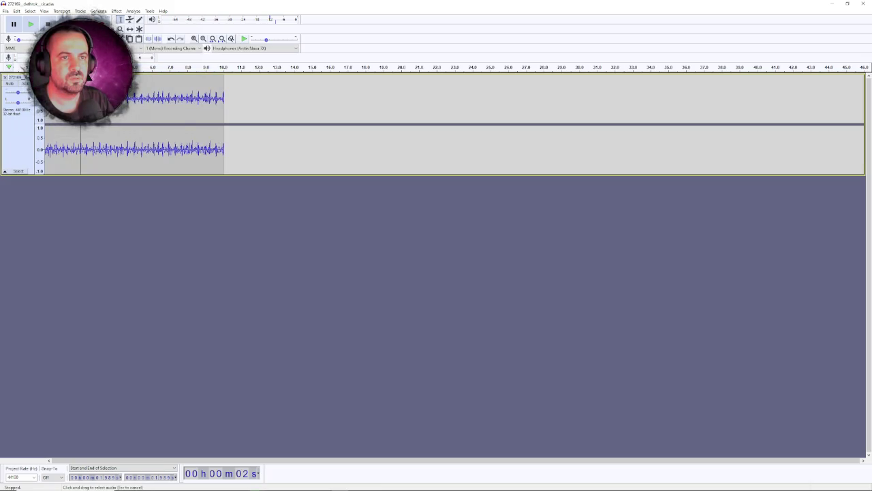
- Move the clip's first 2 seconds onto a new track, sliding it to overlap the main clip's end
drag(81, 146, 45, 146)
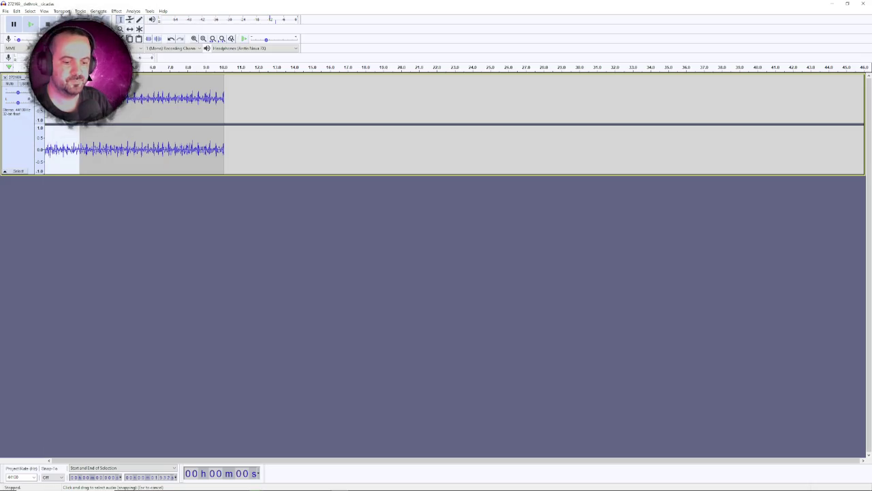
key(ctrl+x)
click(185, 197)
key(ctrl+v)
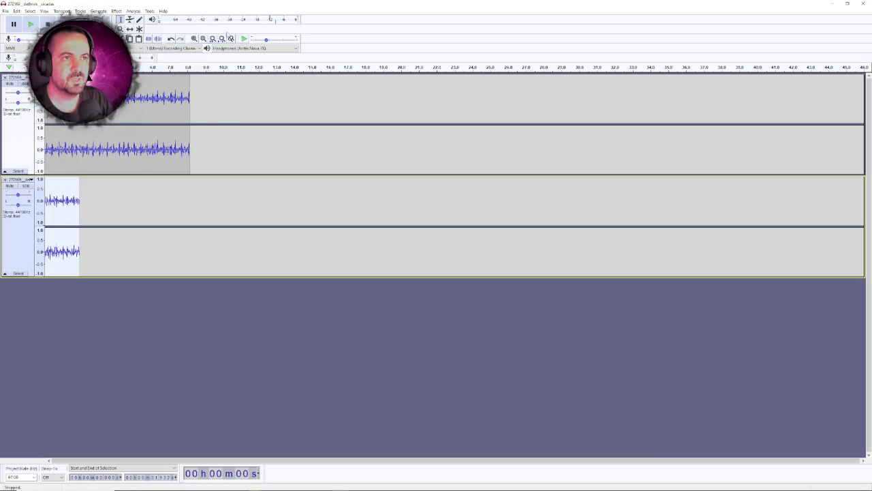
mouse_move(58, 195)
mouse_down()
mouse_move(204, 196)
mouse_move(189, 196)
mouse_up()
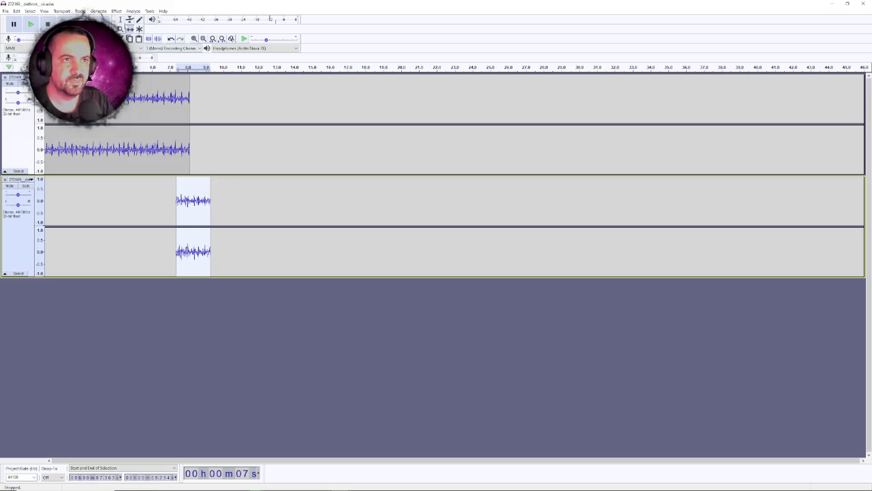
- Select the overlapping region across both tracks
click(182, 158)
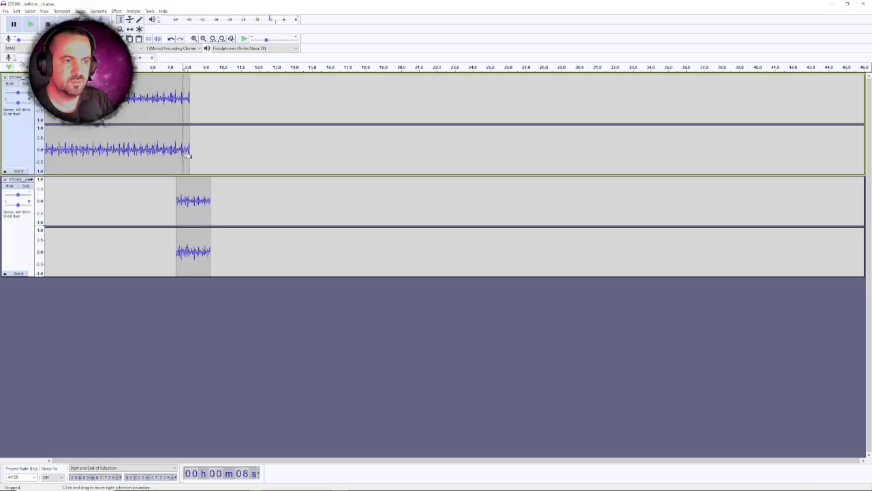
click(202, 164)
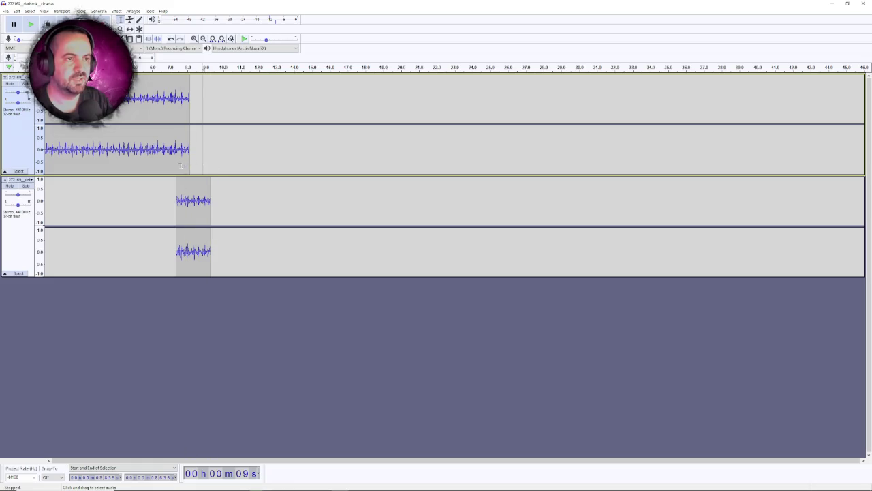
drag(177, 165, 190, 204)
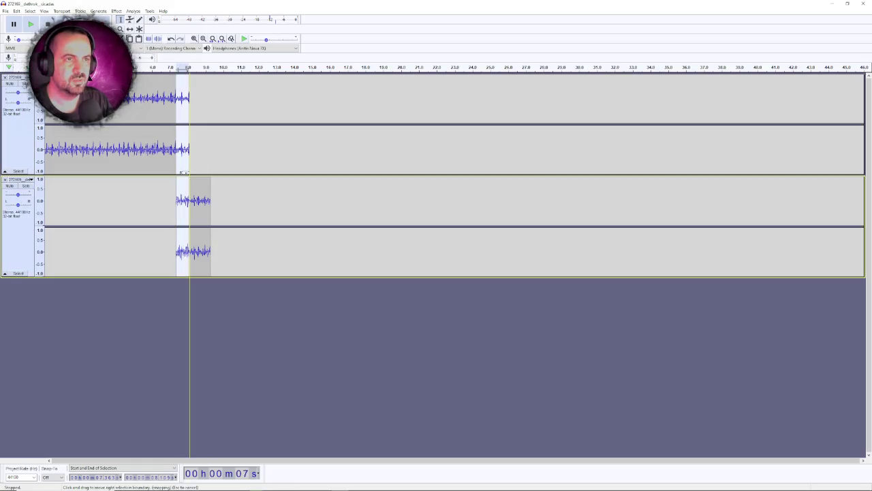
click(115, 12)
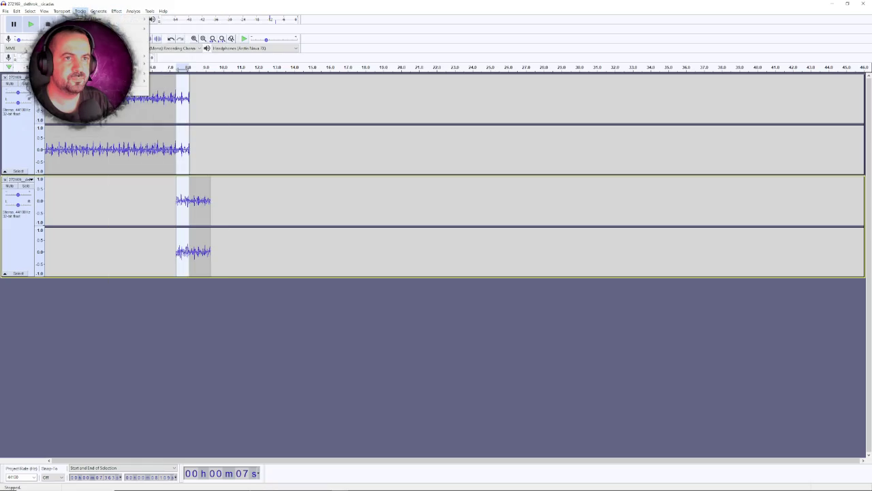
click(116, 11)
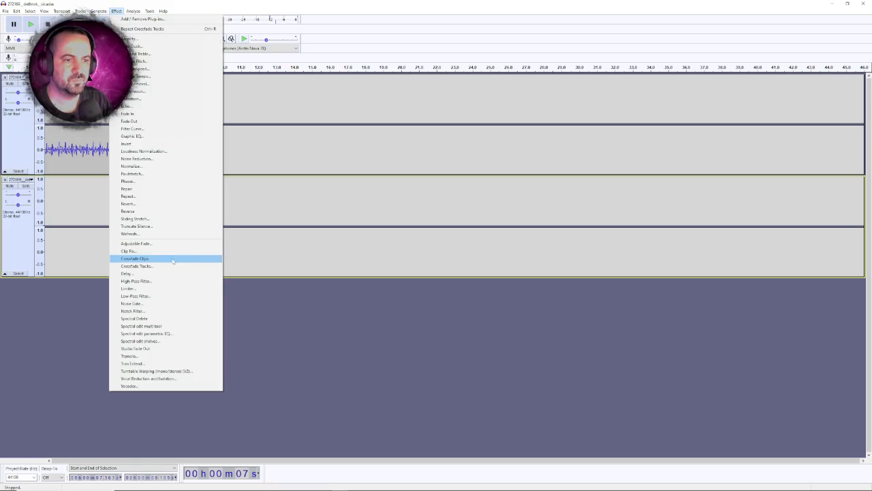
- Apply a Constant Power Crossfade Tracks to the overlap and play the result from the start
click(169, 266)
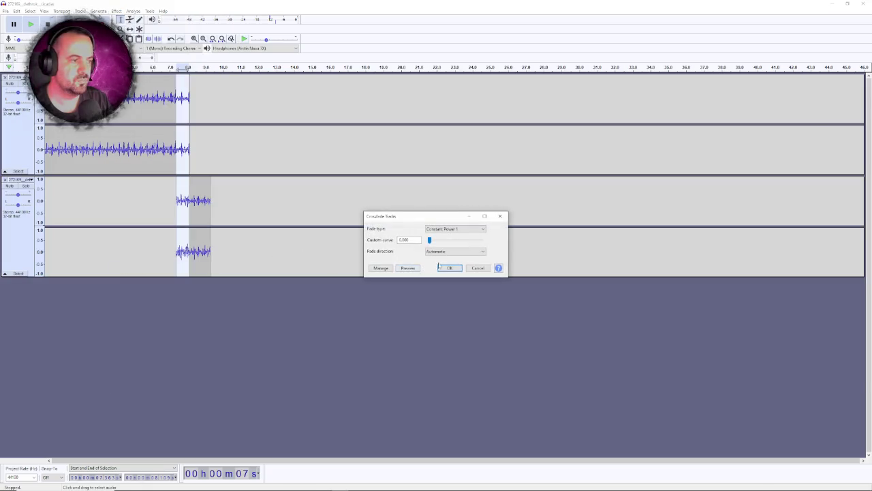
click(449, 269)
click(113, 122)
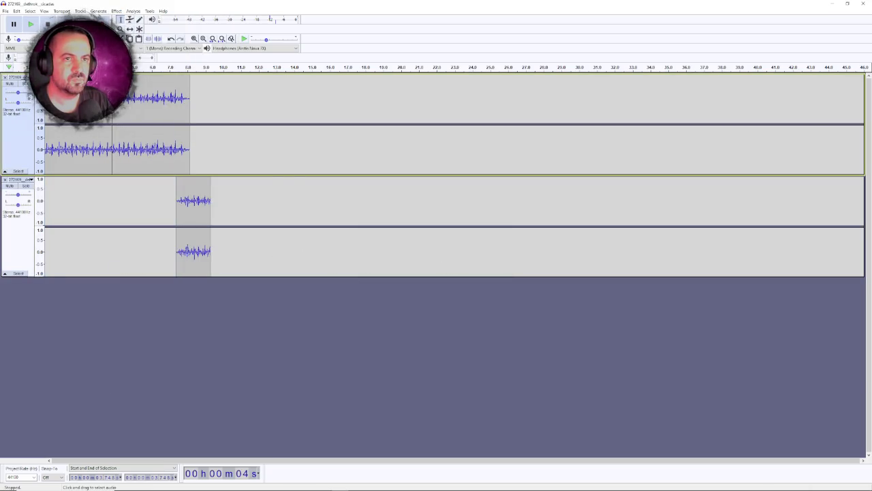
key(Home)
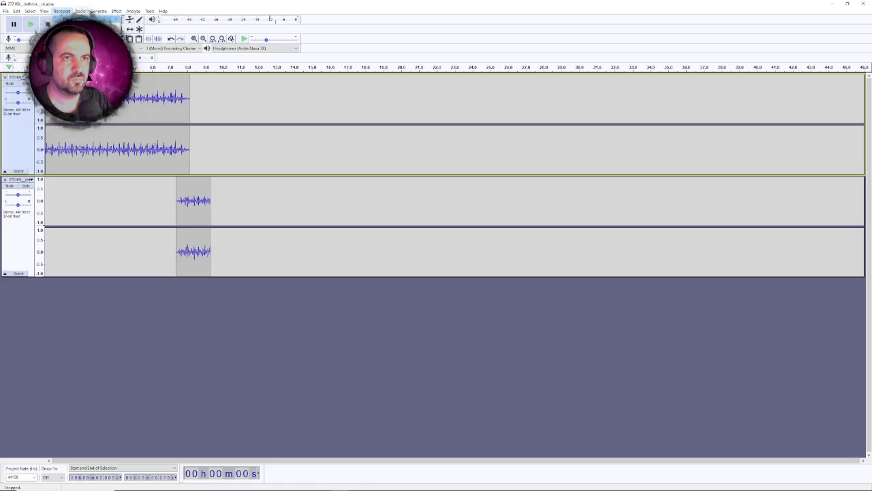
key(space)
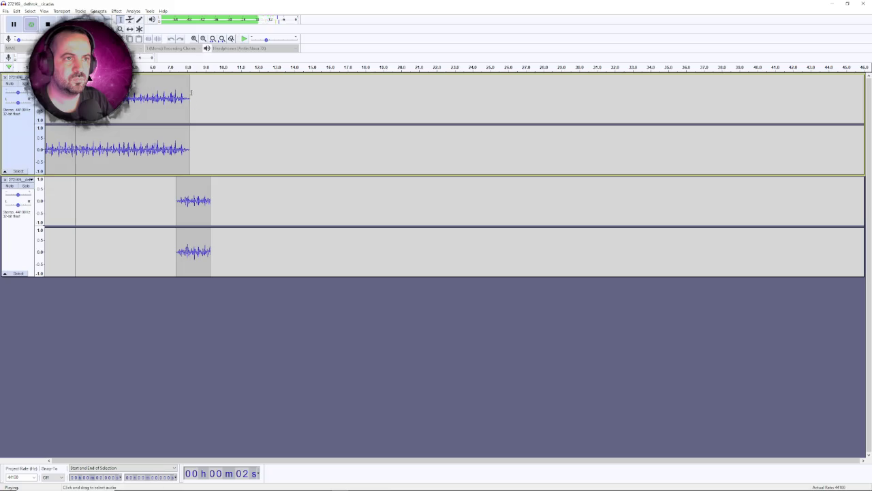
- Replay from 6 seconds through the crossfade seam, then select all audio in both tracks
click(174, 67)
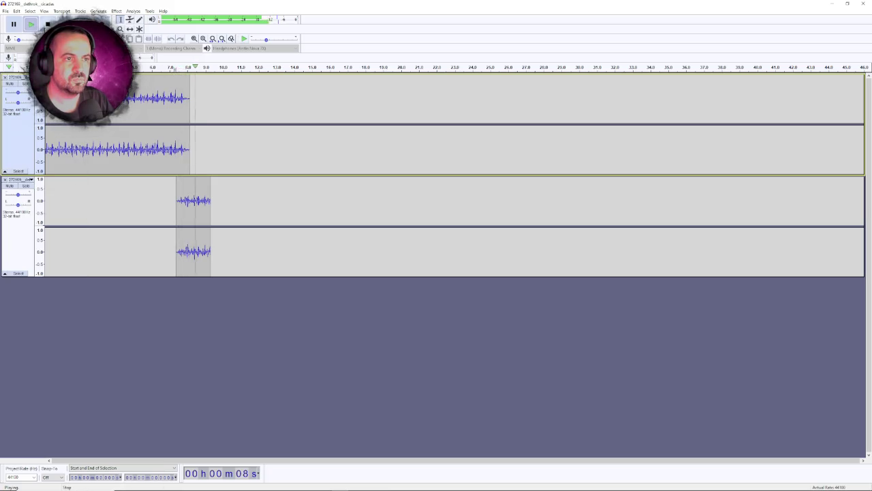
click(151, 150)
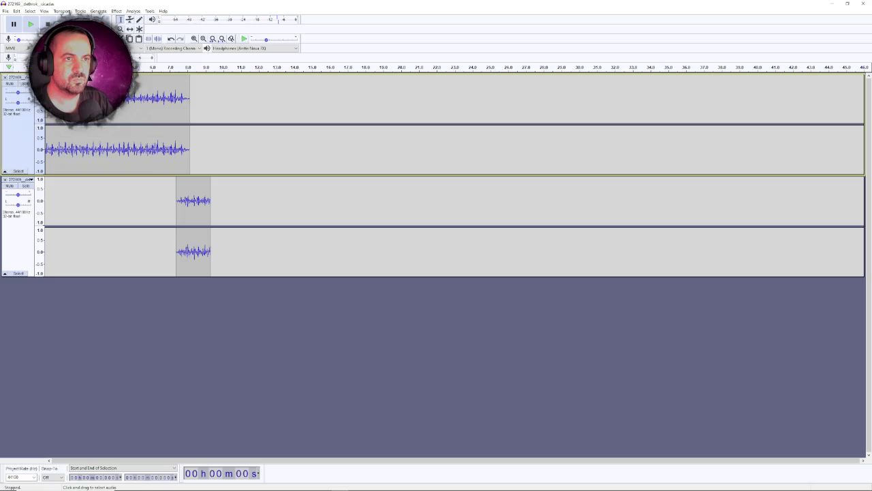
click(62, 11)
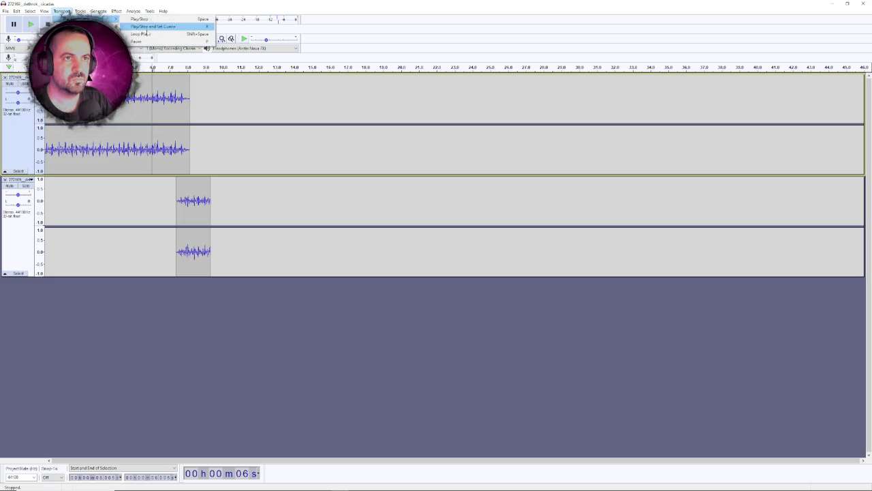
click(184, 33)
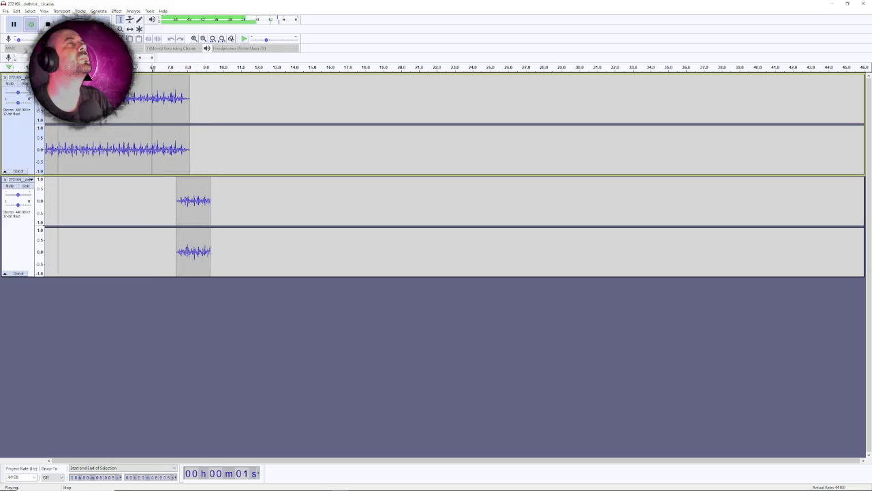
key(space)
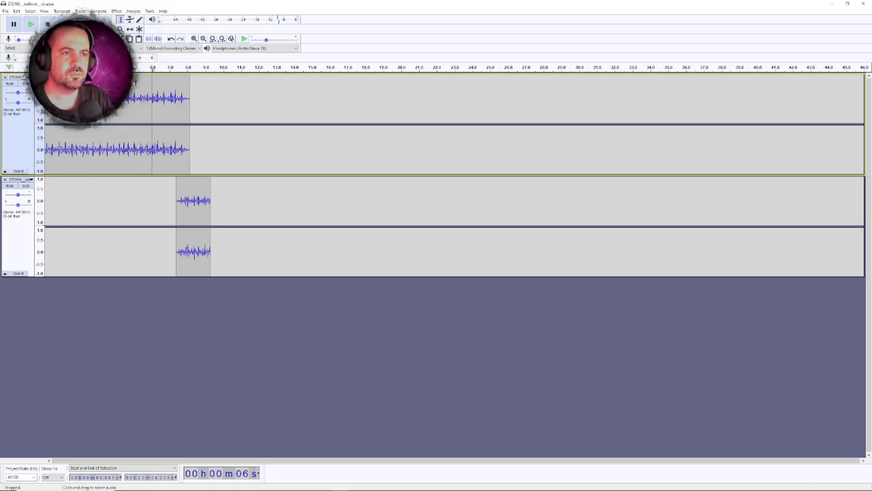
key(ctrl+a)
click(117, 11)
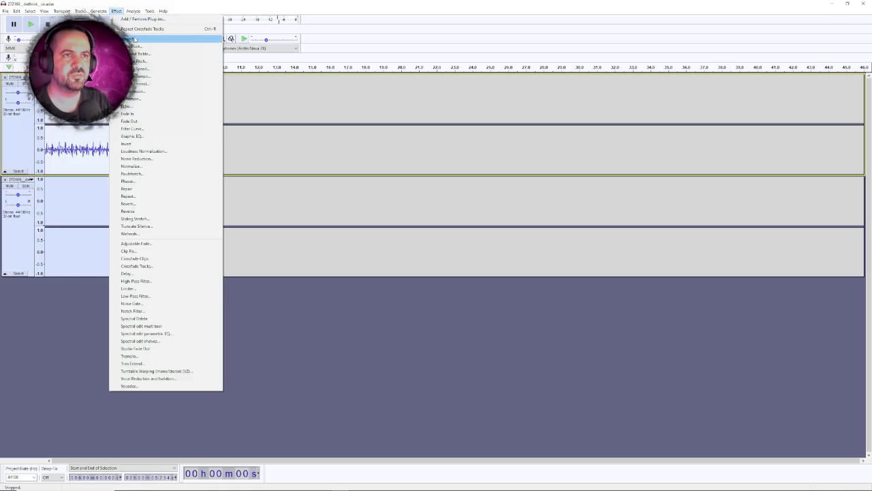
- Amplify the selected mix and play it back to check the louder result
click(136, 43)
click(449, 271)
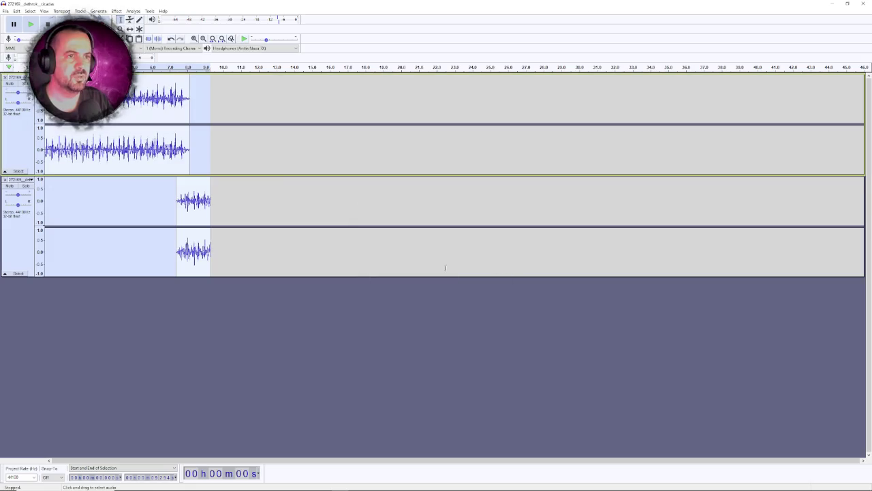
click(156, 149)
click(62, 11)
click(177, 27)
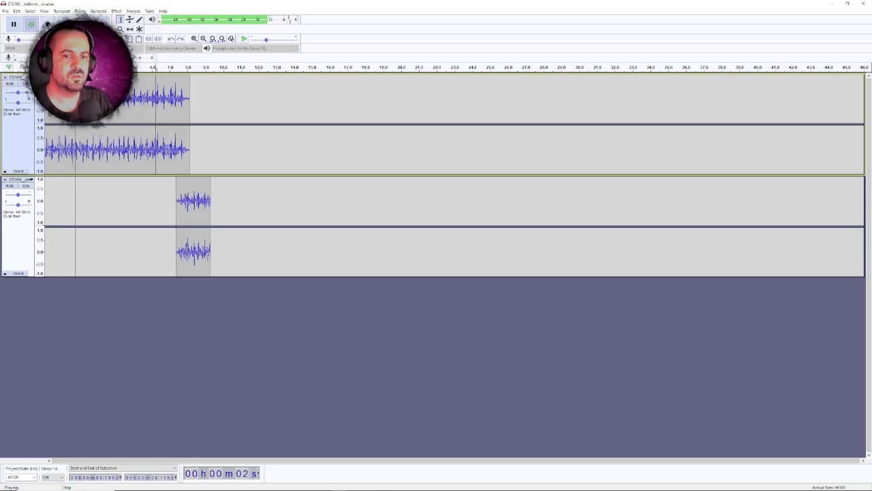
key(space)
click(98, 150)
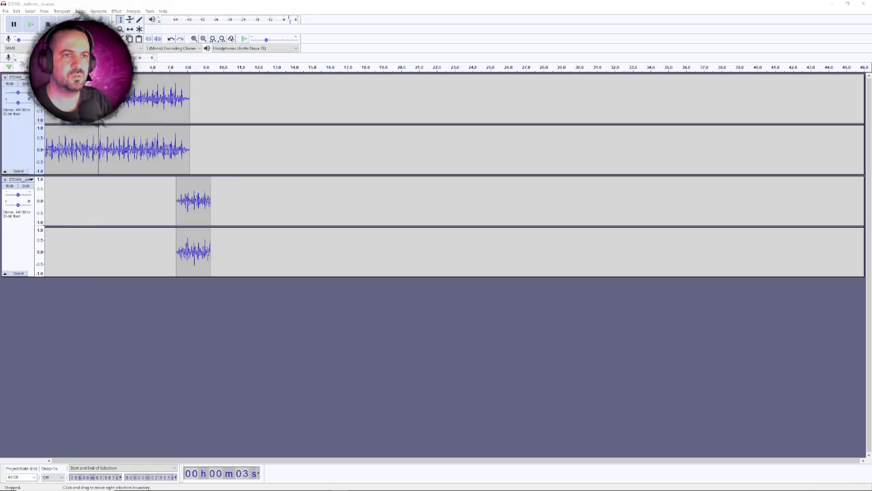
- Export the mix as WAV 'insects-1' into the Level folder, then close both tracks
key(ctrl+shift+e)
click(232, 248)
double_click(232, 248)
text(nsects 1)
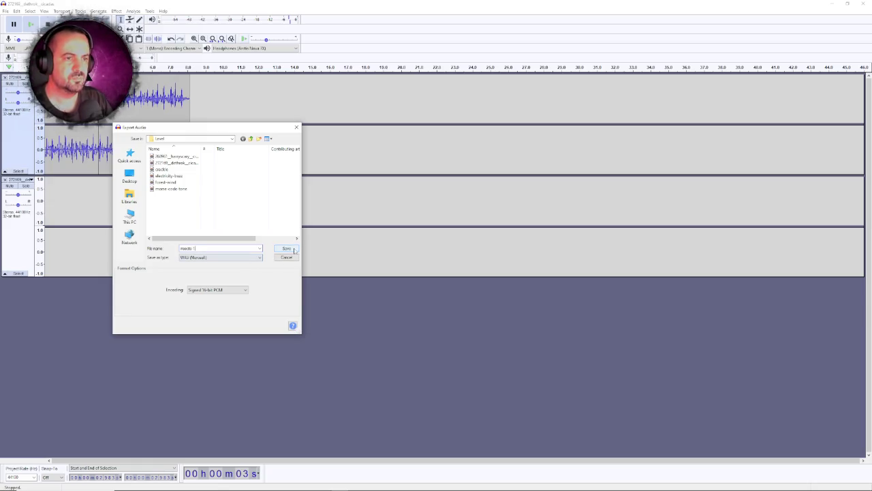
key(Return)
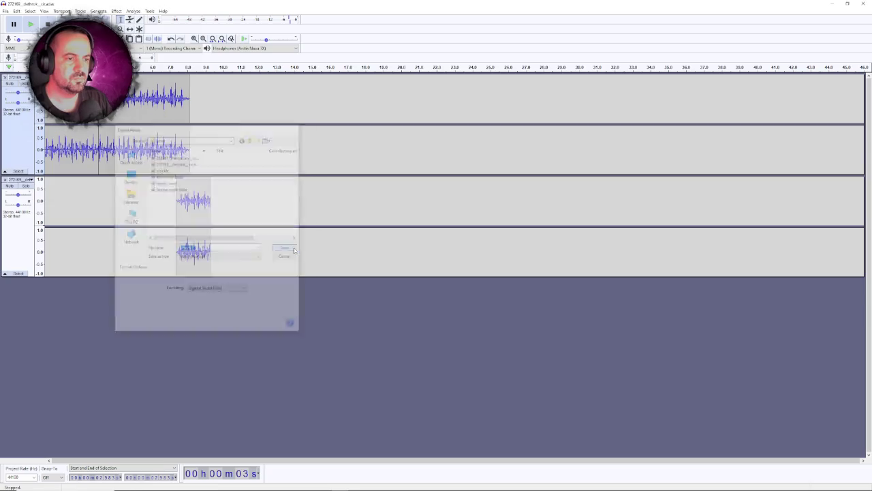
click(449, 261)
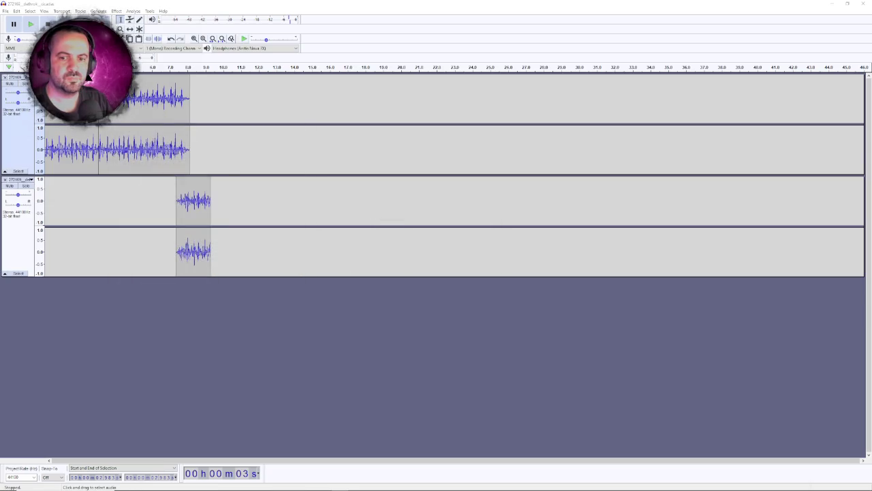
click(4, 77)
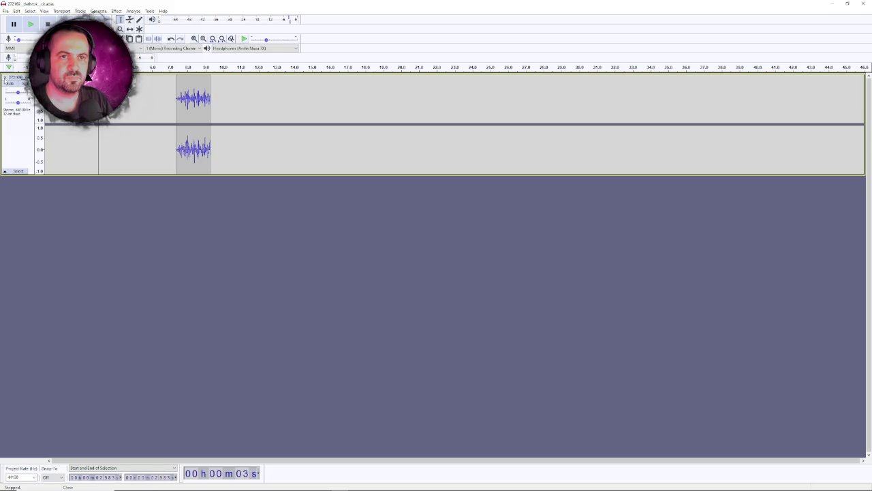
click(4, 77)
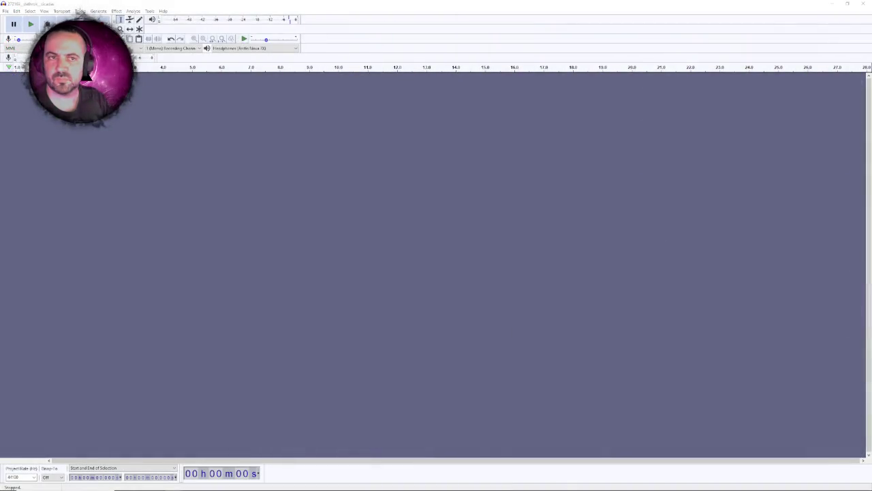
- Import the cicada insects recording into Audacity and play it
drag(88, 163, 85, 161)
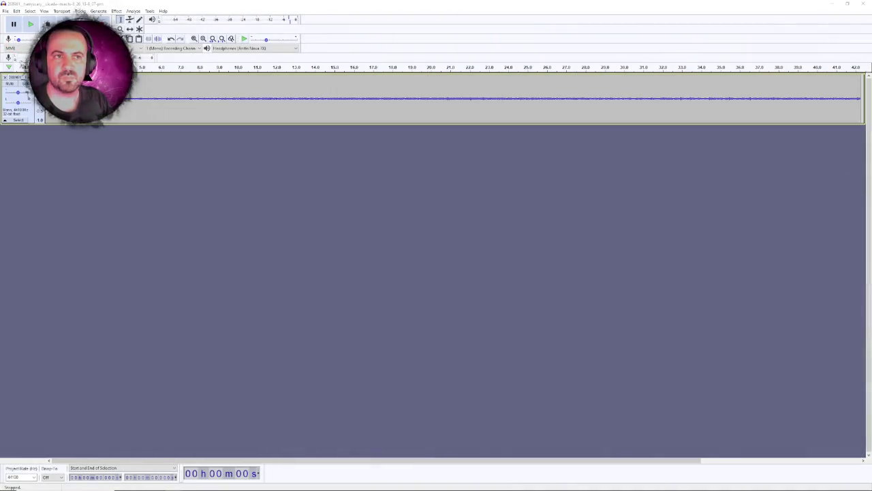
key(space)
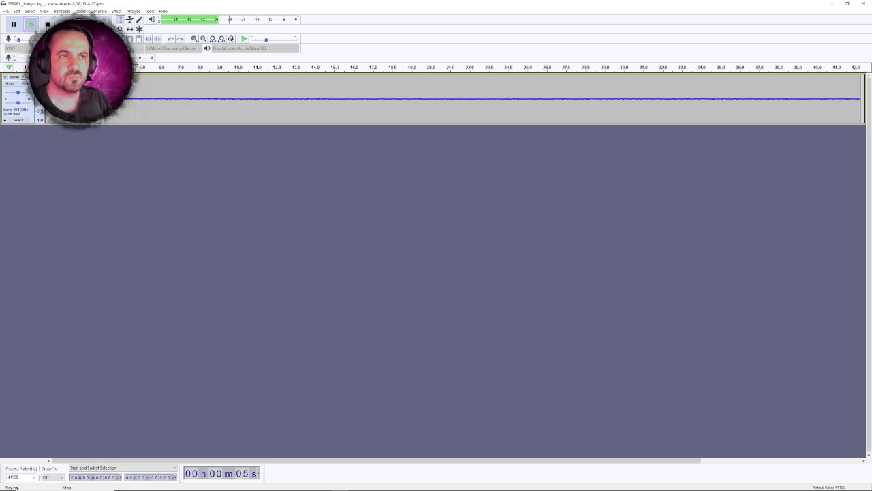
click(47, 24)
- Amplify the whole recording, play it back, and select roughly 0.47 s to 15.7 s
key(ctrl+a)
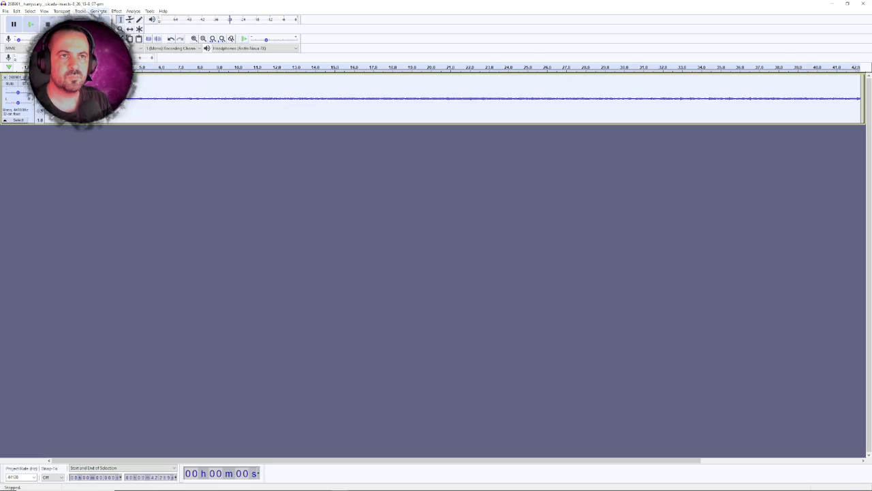
click(116, 11)
click(137, 39)
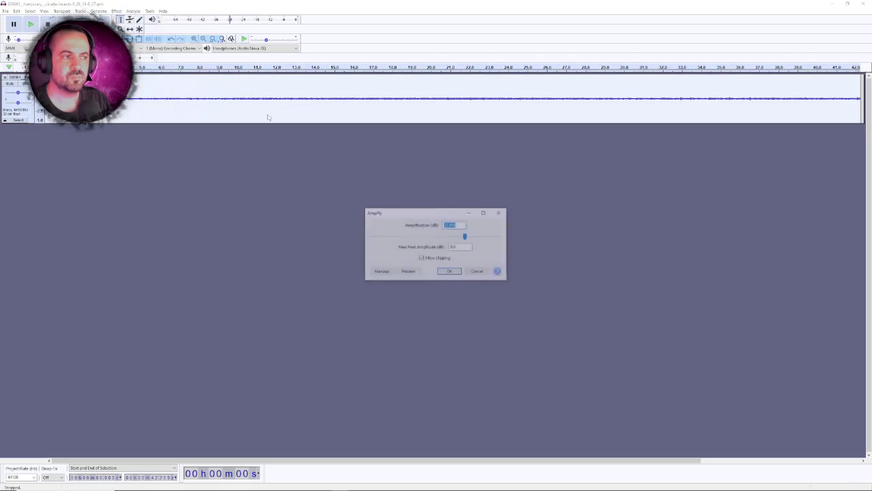
click(450, 271)
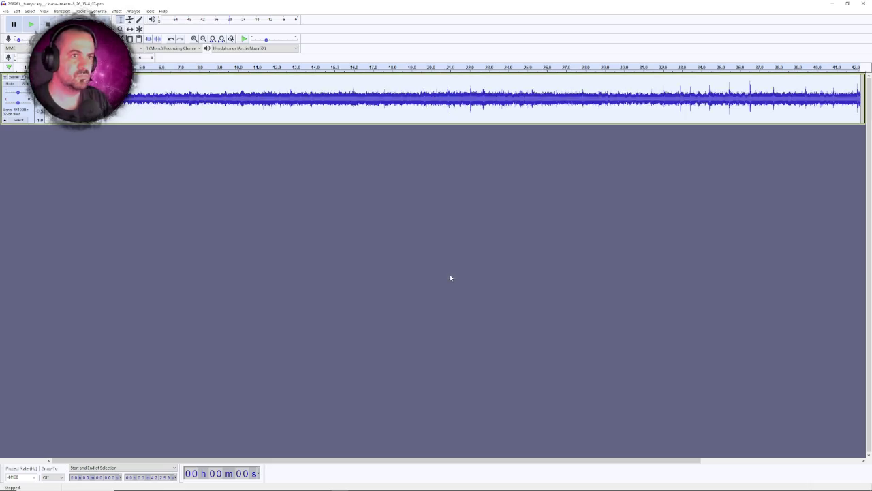
click(31, 24)
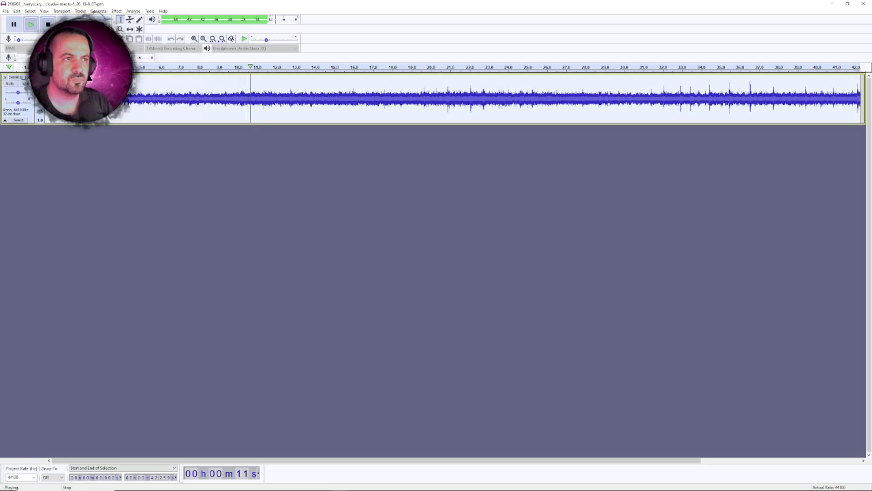
key(space)
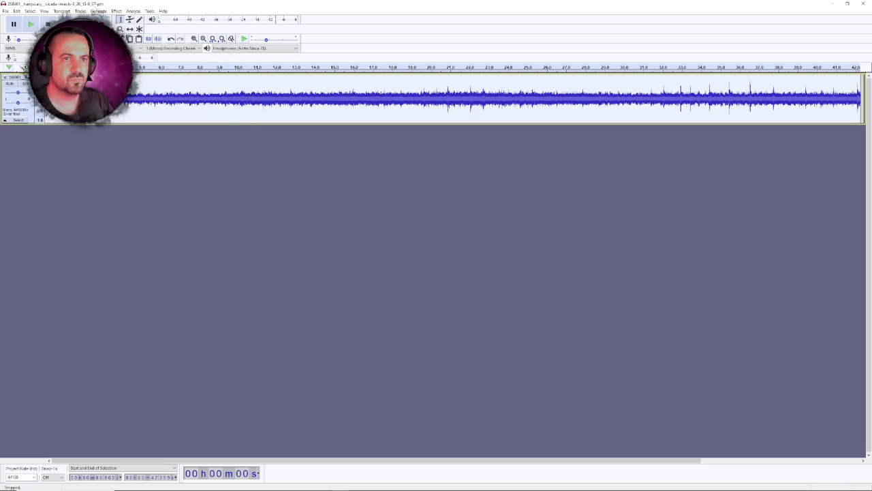
key(space)
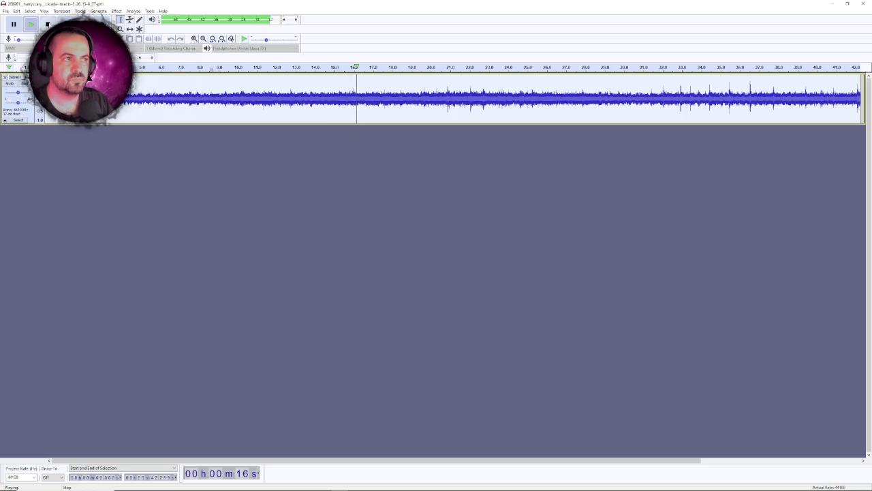
click(48, 24)
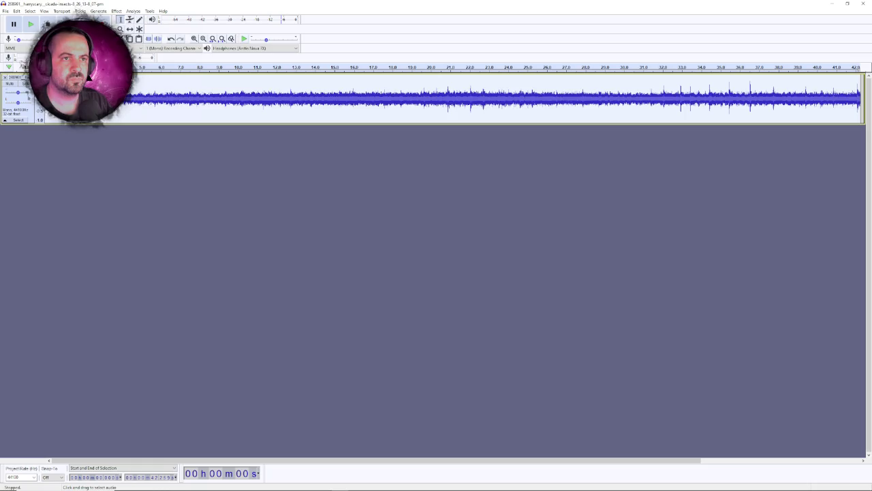
drag(54, 101, 348, 103)
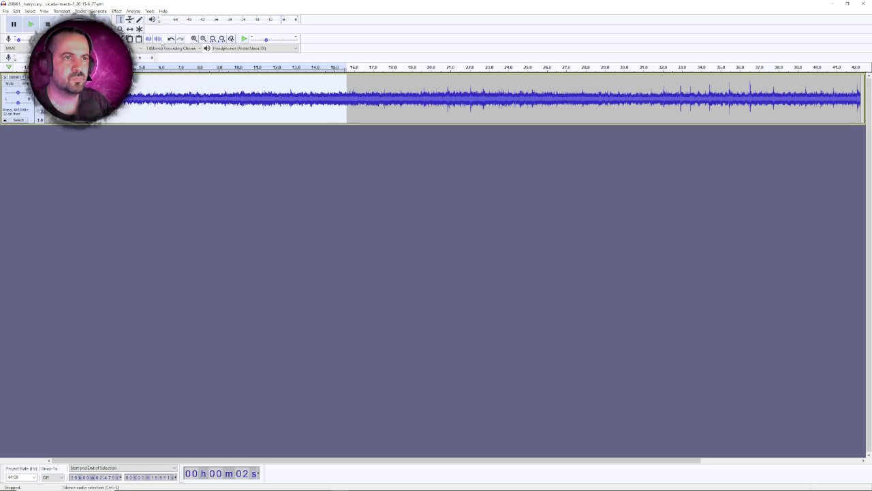
- Trim to the selection, shift the clip to start at 0 s, and move its last ~3 s onto a new track
key(ctrl+t)
drag(184, 96, 136, 90)
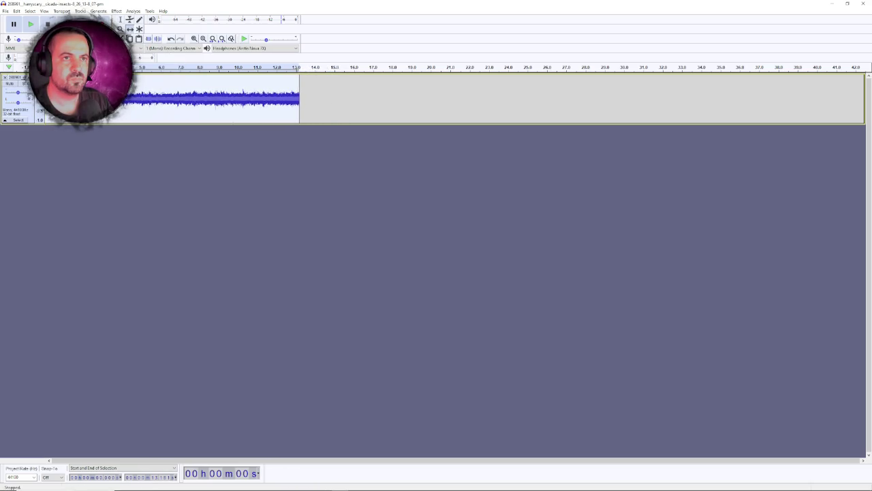
click(88, 95)
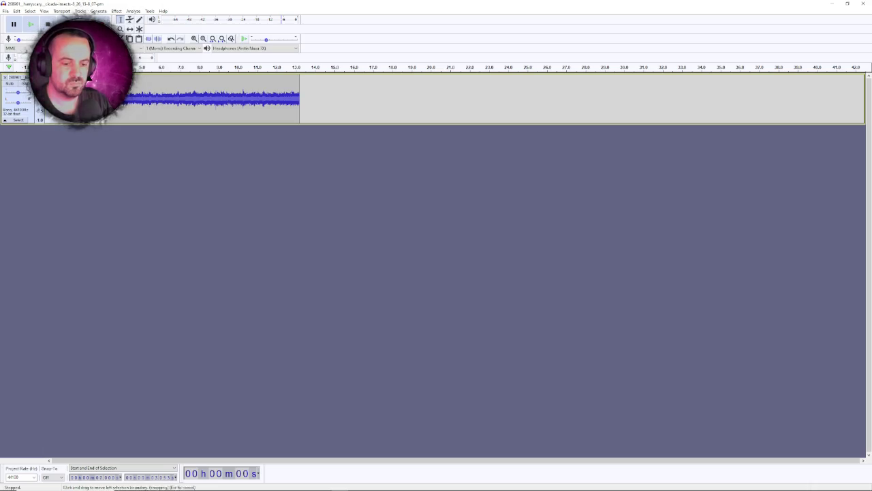
key(ctrl+x)
click(234, 146)
key(ctrl+v)
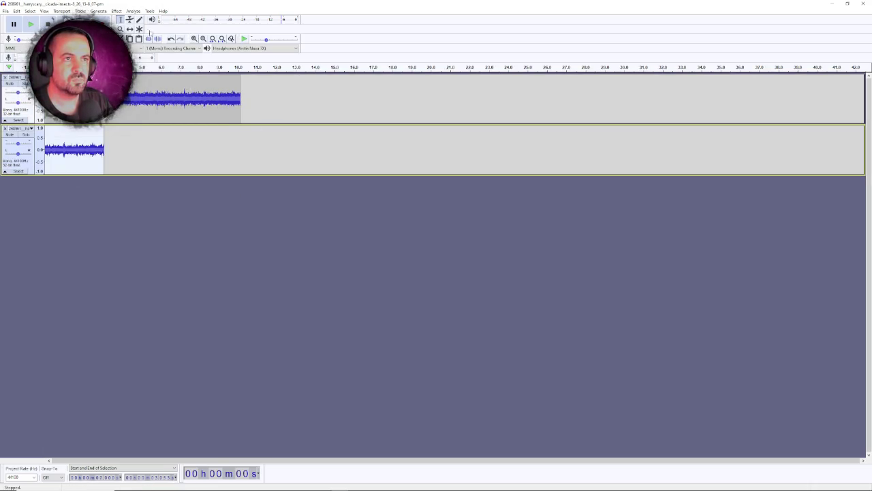
- Slide the split-off piece to start near 8 s and select the overlap across both tracks
click(130, 29)
mouse_move(83, 149)
mouse_down()
mouse_move(254, 149)
mouse_move(236, 151)
mouse_up()
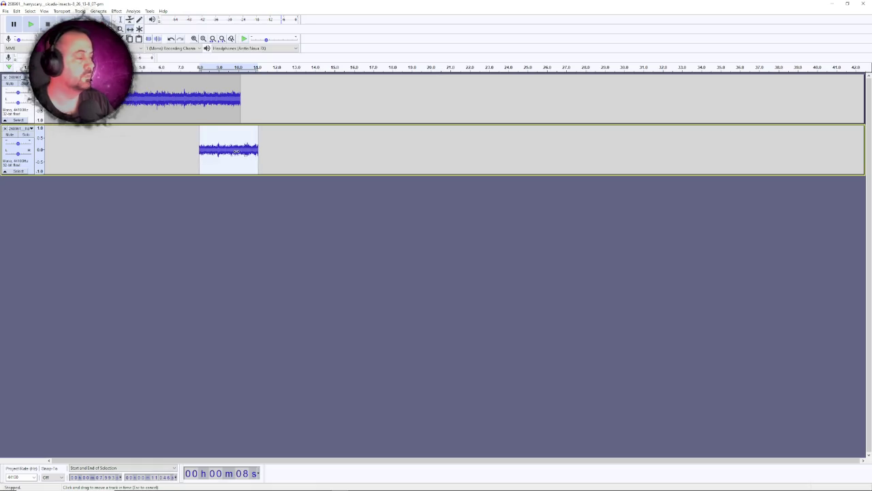
click(120, 20)
mouse_move(199, 96)
mouse_down()
mouse_move(212, 146)
mouse_move(239, 147)
mouse_up()
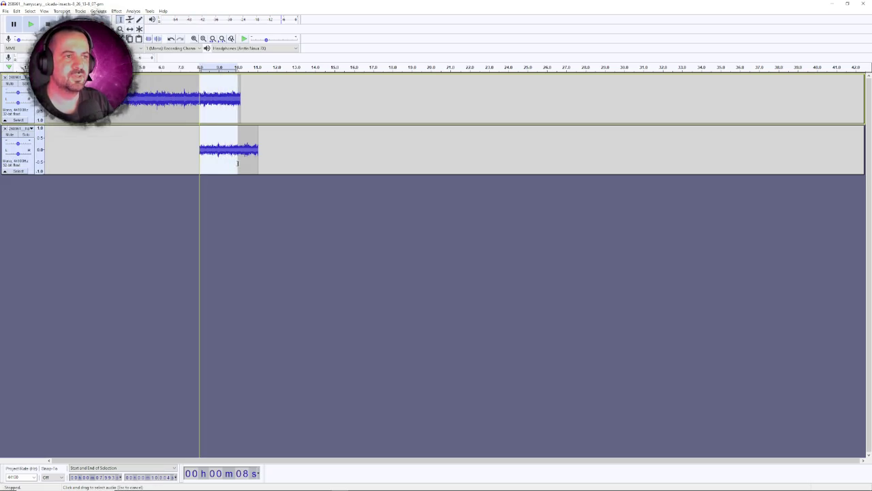
- Apply Crossfade Tracks to the 8–10 s overlap and play the crossfaded cicada tracks
click(115, 11)
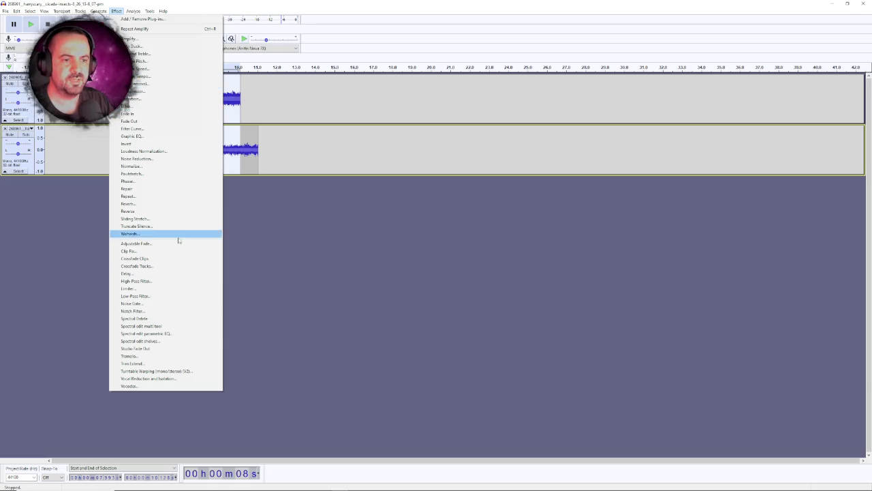
click(161, 266)
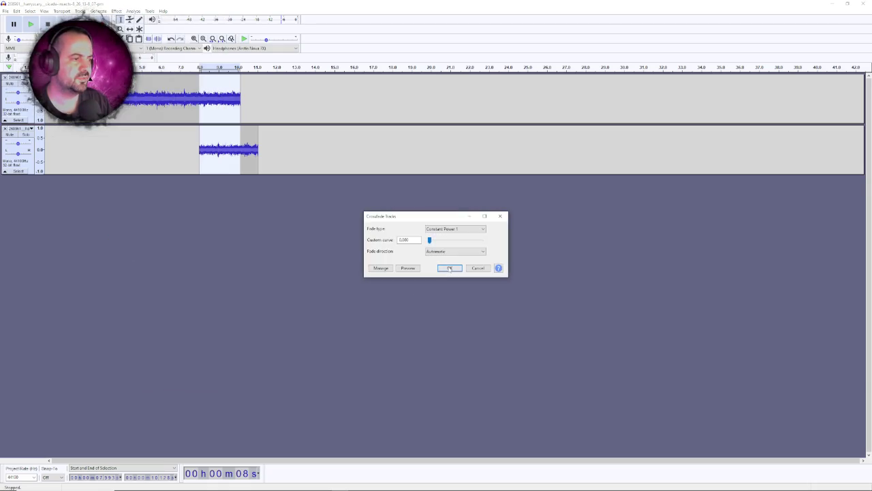
click(449, 268)
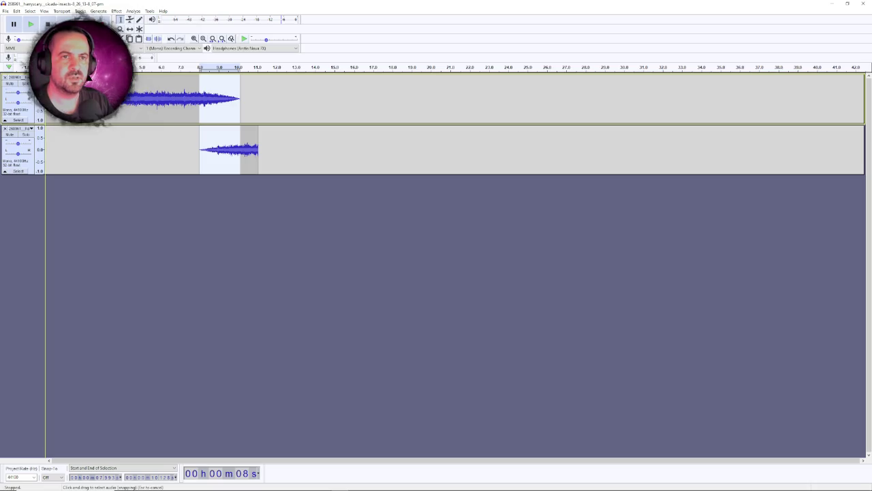
click(45, 273)
click(156, 21)
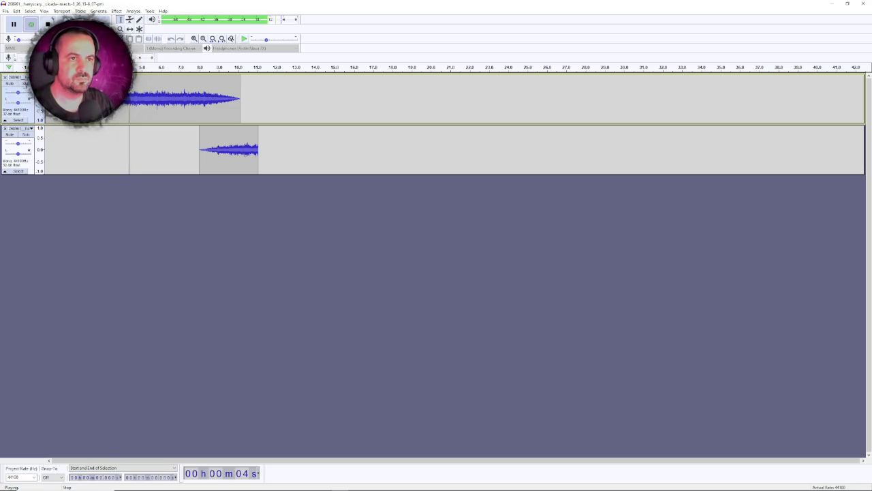
- Stop playback and export the mix as WAV over insects-1, accepting the mix-down warning
click(47, 24)
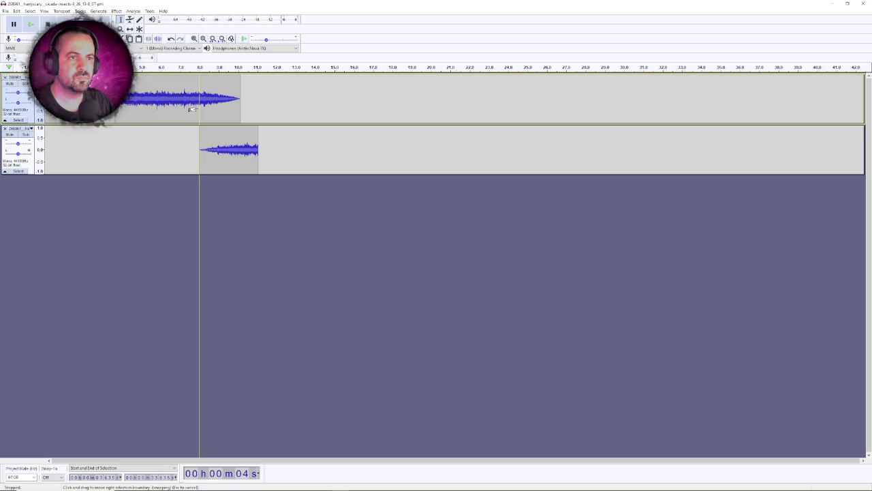
key(ctrl+shift+e)
click(210, 188)
click(207, 248)
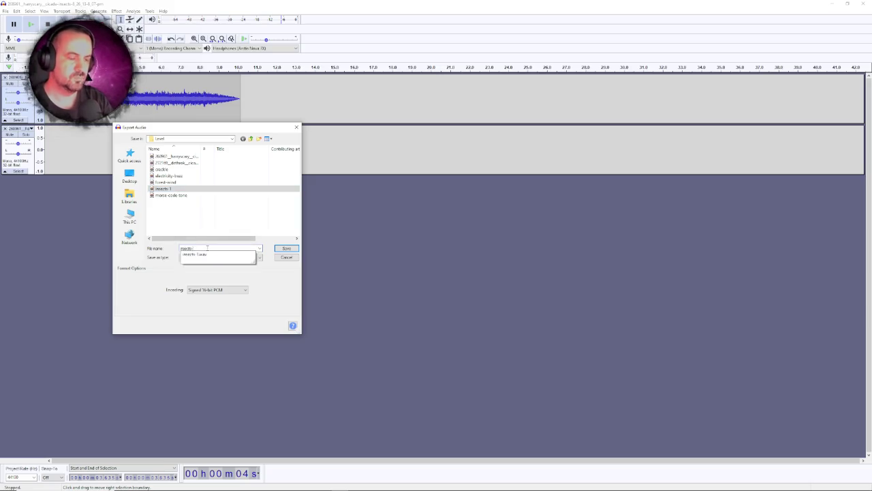
click(286, 248)
key(Return)
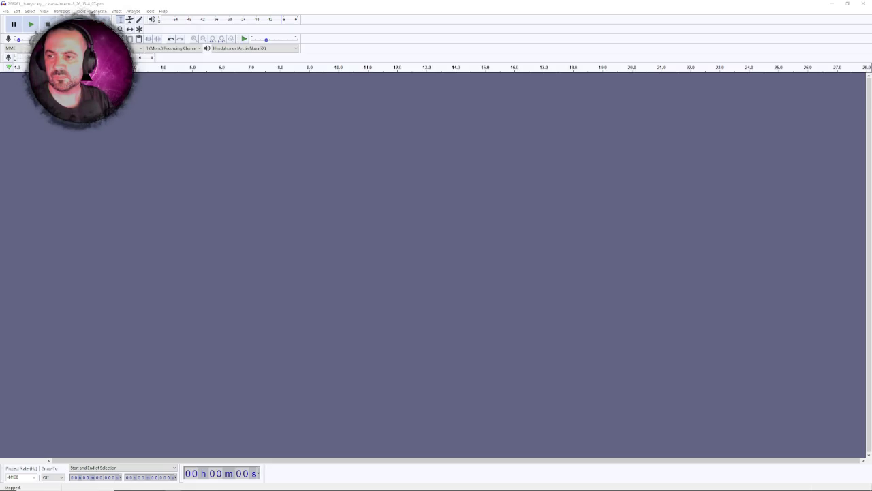
- Import the 'woodpecker birds air tone' recording, play it, zoom in and select the first knock burst
drag(0, 170, 71, 183)
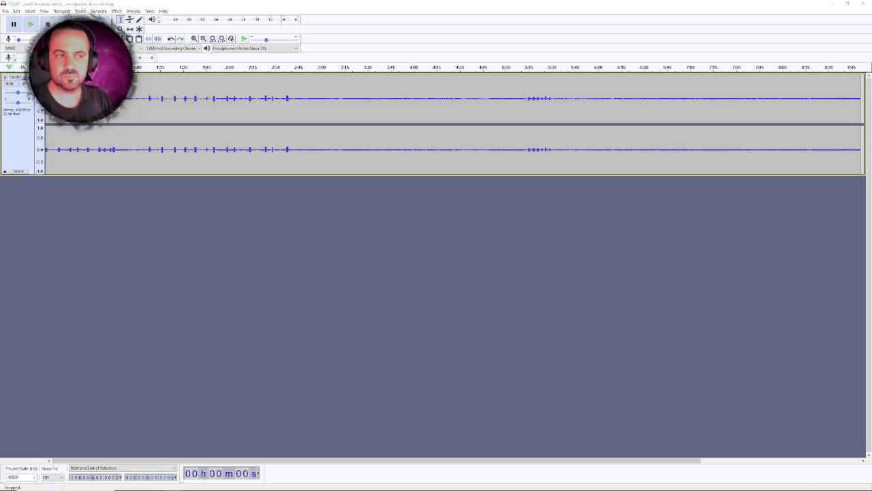
click(31, 24)
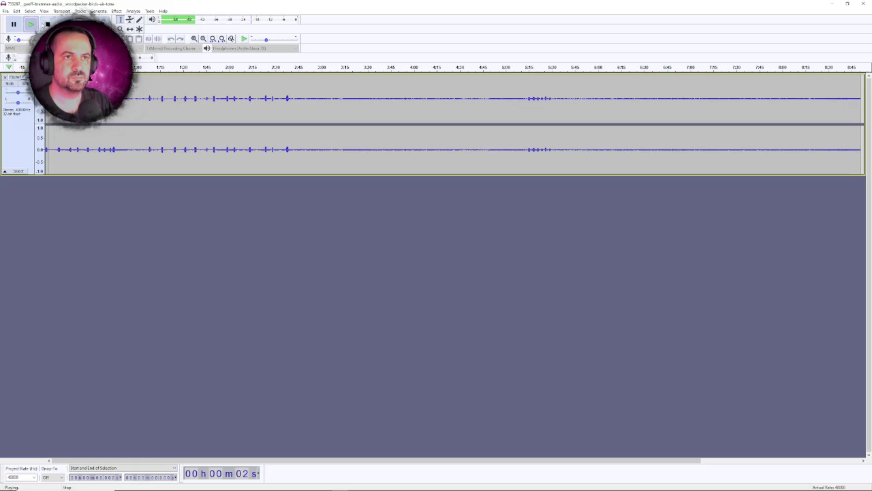
click(194, 39)
click(194, 39)
click(195, 39)
click(194, 39)
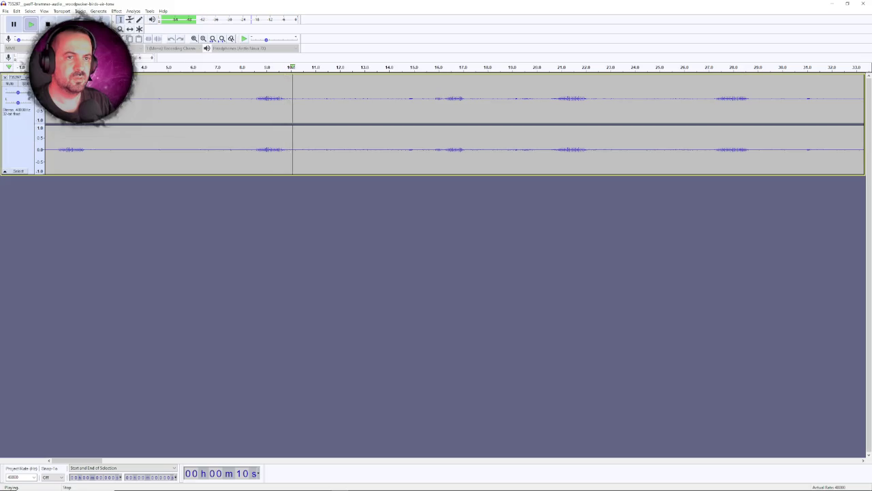
key(space)
key(space)
key(space)
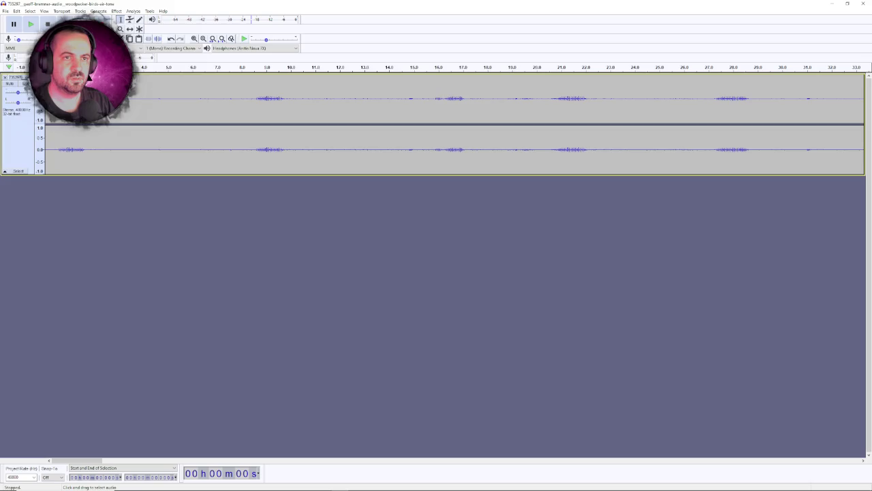
drag(59, 150, 85, 150)
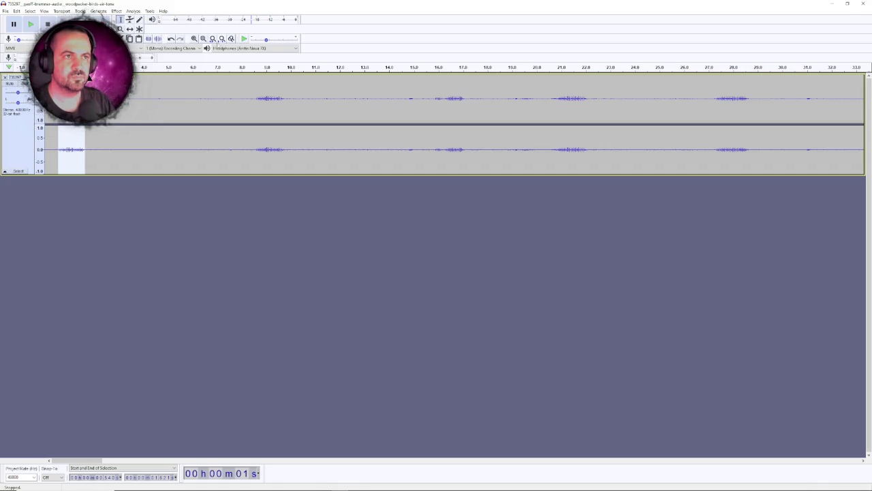
- Trim to the knock burst, shift it to 0 s, pad with silence to 6.25 s, and play it
key(ctrl+t)
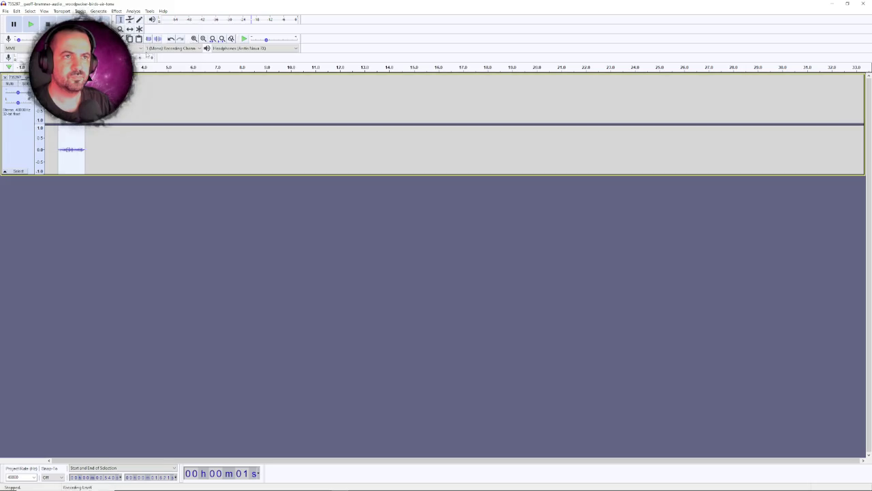
key(F5)
mouse_move(72, 150)
mouse_down()
mouse_move(57, 150)
mouse_move(71, 150)
mouse_up()
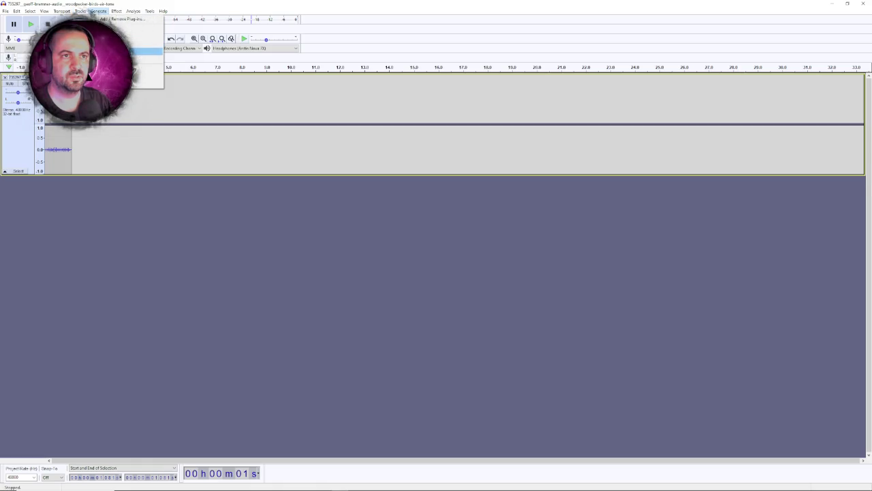
click(143, 51)
click(451, 266)
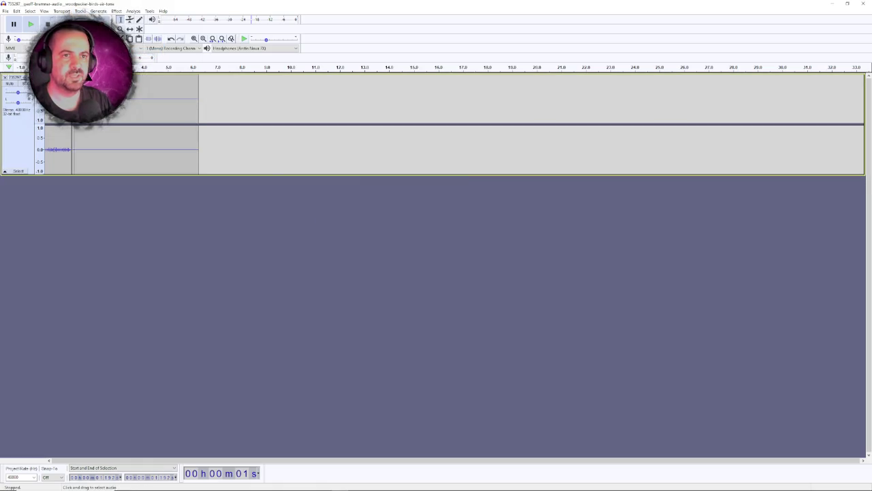
key(ctrl+a)
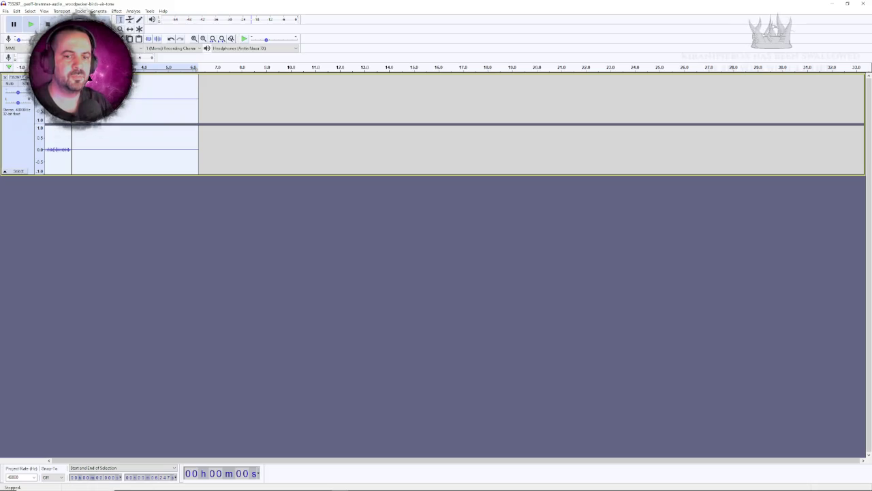
key(space)
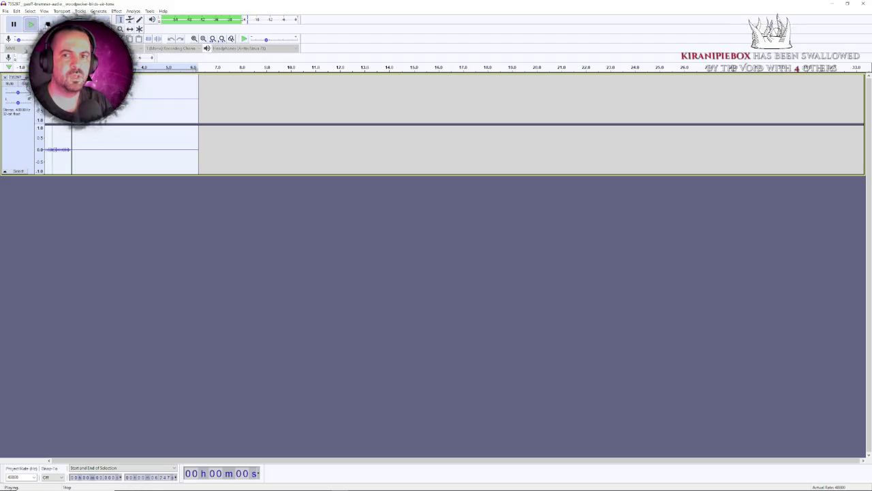
key(space)
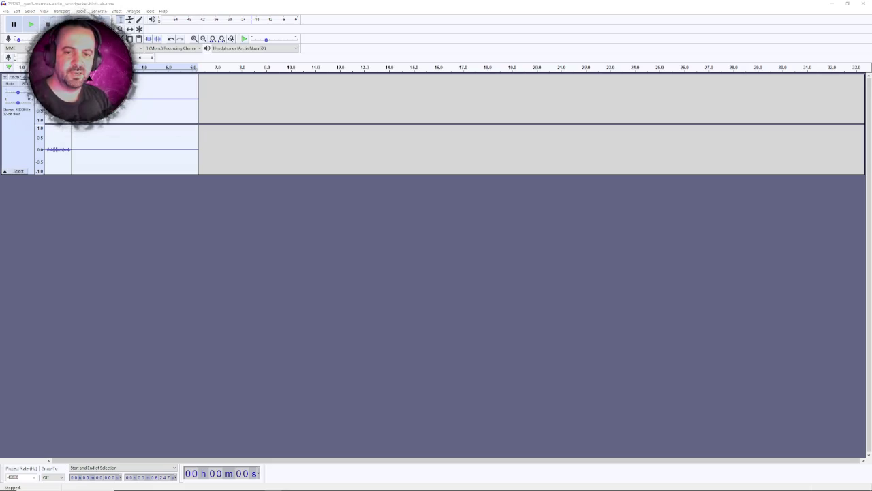
- Select the knock clip and preview the Large Room factory reverb preset
click(18, 171)
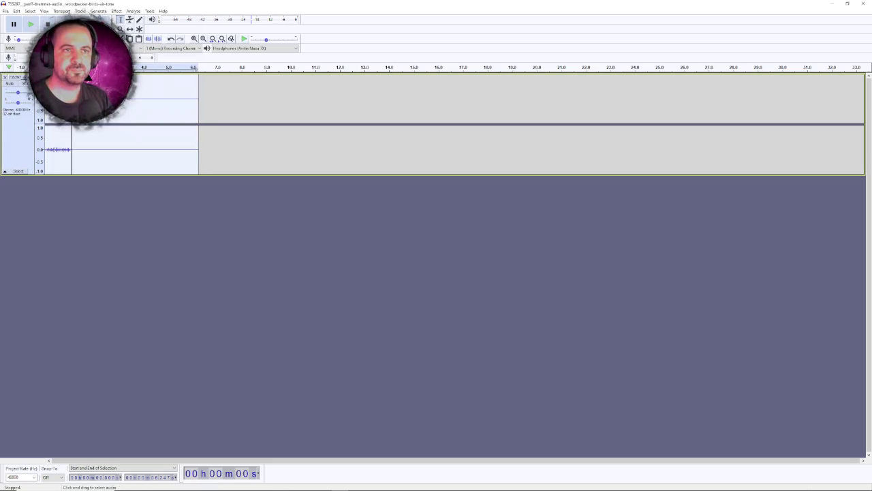
click(116, 11)
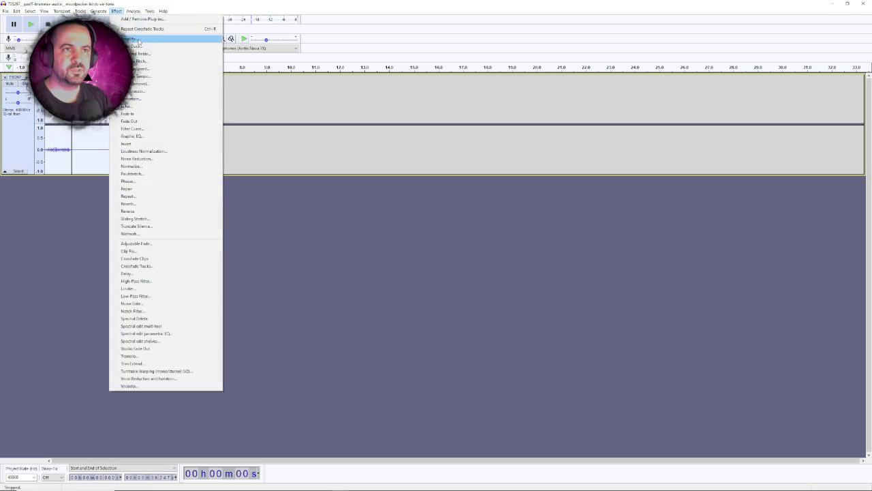
mouse_move(103, 12)
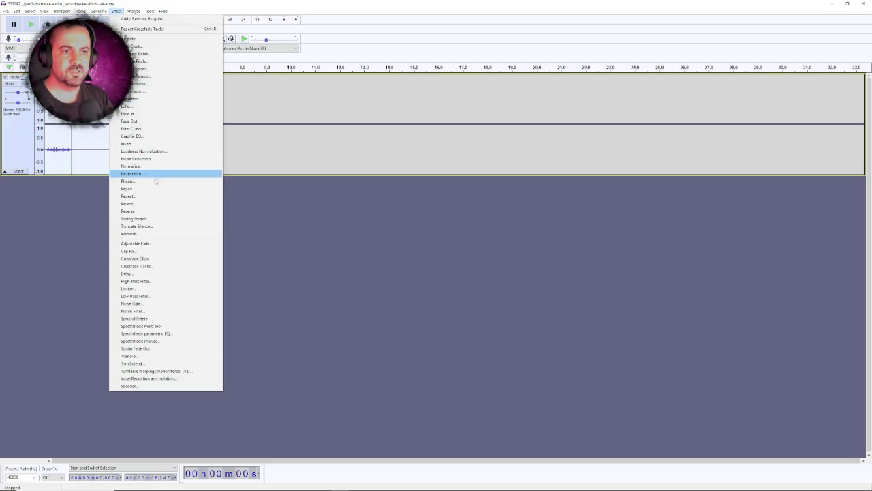
click(155, 204)
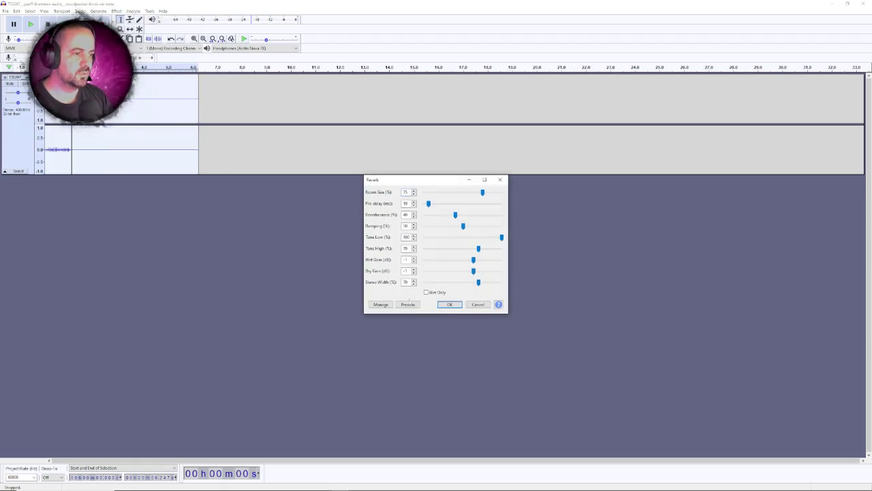
click(380, 304)
mouse_move(402, 339)
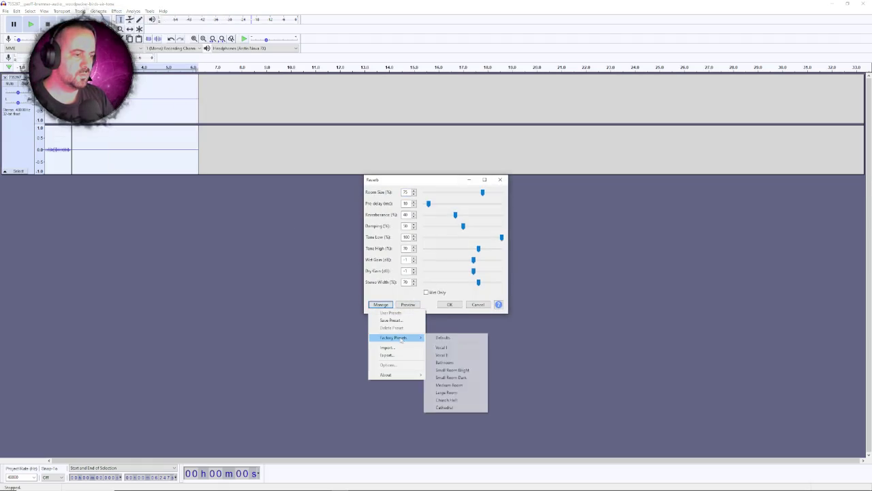
click(452, 393)
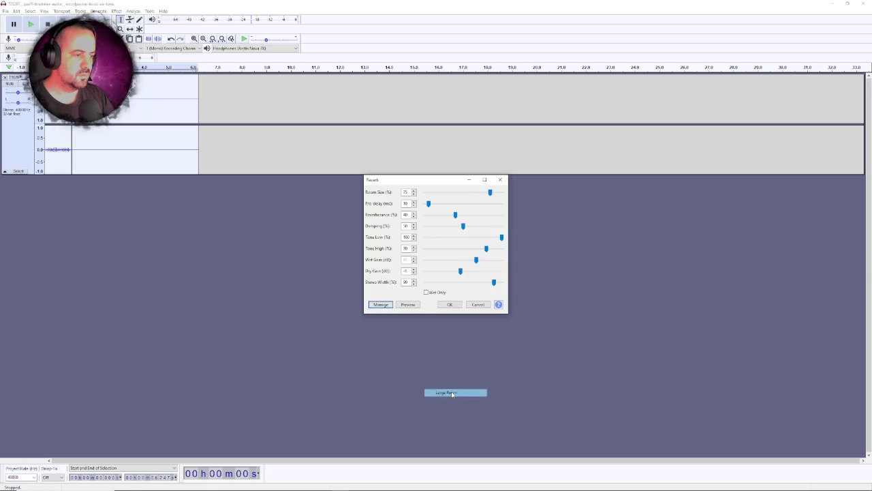
click(407, 304)
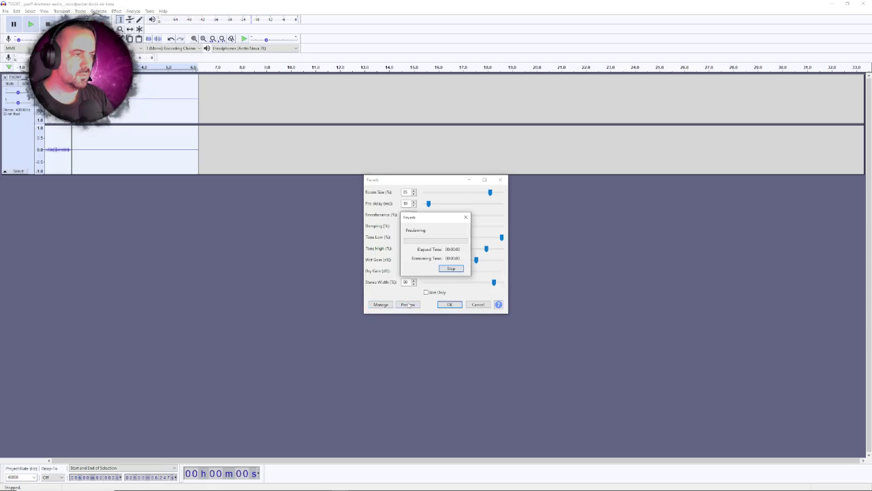
- Preview the Medium Room reverb preset, then close Reverb and replay the clip to compare
click(451, 268)
click(381, 304)
mouse_move(401, 337)
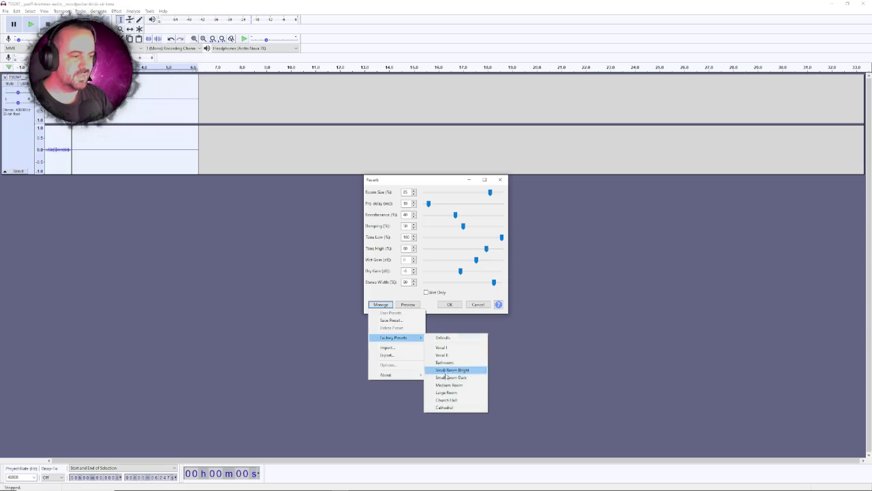
click(449, 385)
click(409, 305)
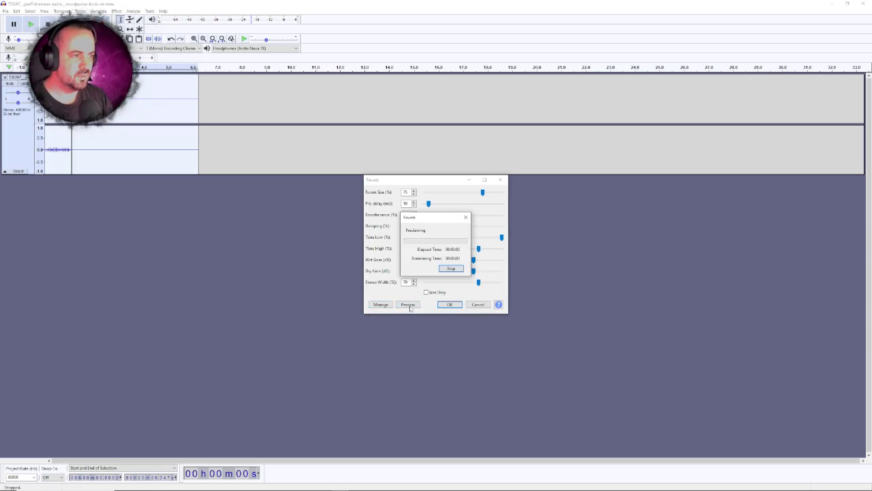
click(451, 269)
click(478, 304)
click(31, 23)
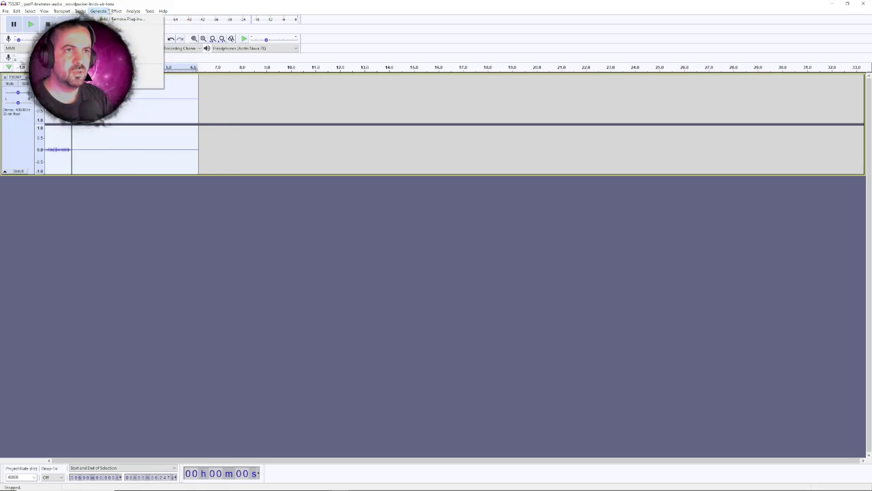
- Apply reverb with Room Size 75 and Stereo Width 70 to the knock clip
mouse_move(116, 11)
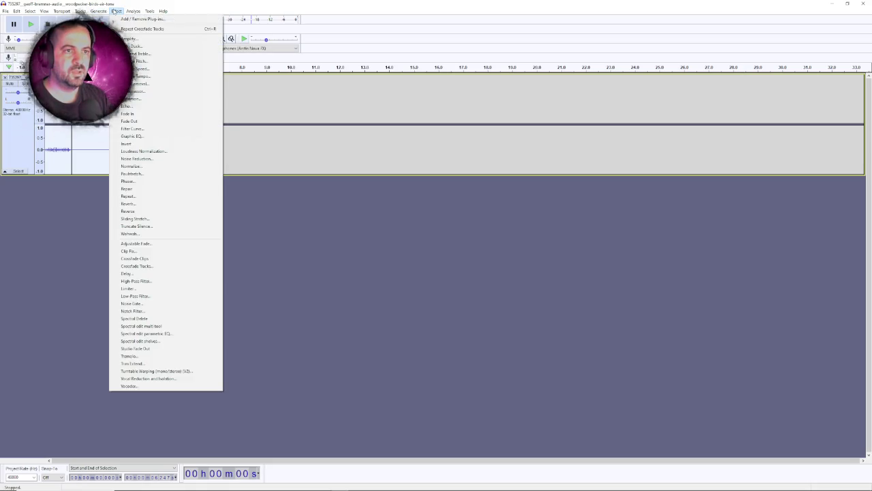
click(145, 204)
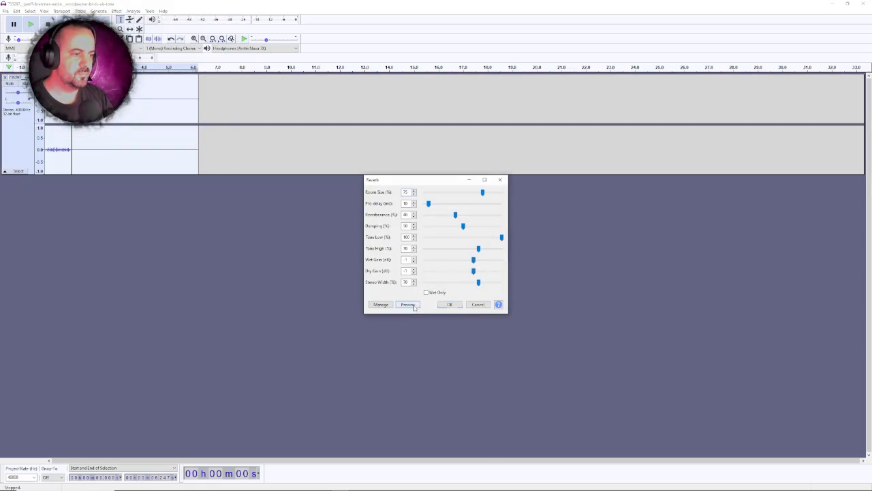
click(413, 306)
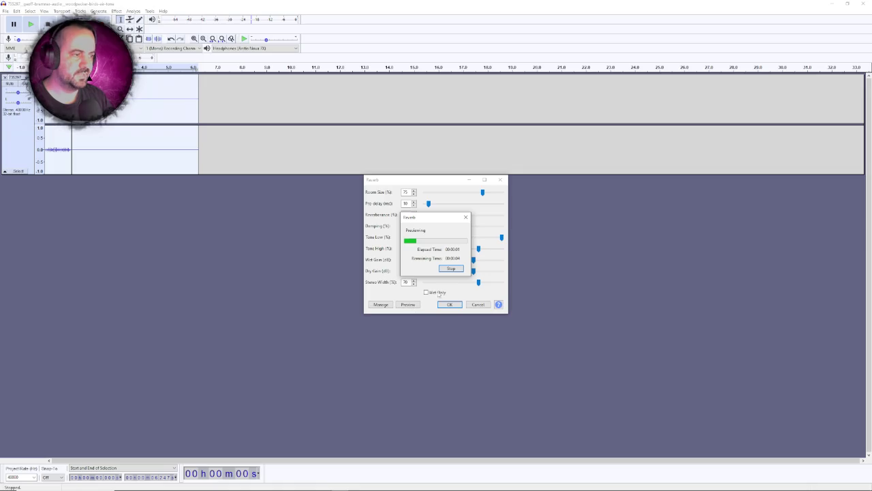
click(451, 269)
click(450, 305)
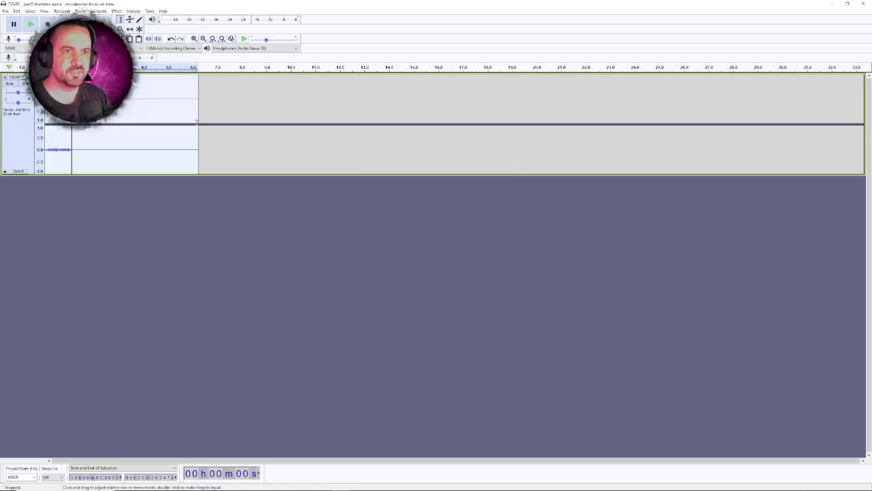
- Amplify the reverberated knock clip with the default Amplify settings
click(116, 10)
click(136, 49)
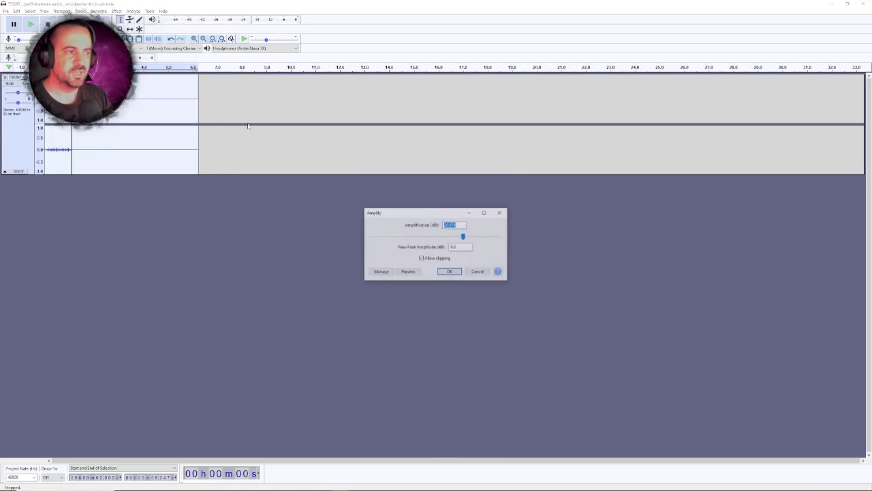
click(452, 271)
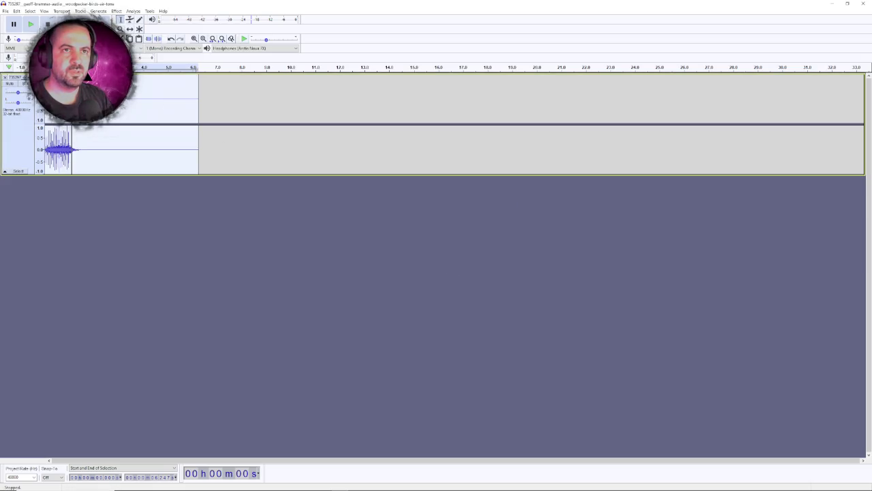
- Select the trailing stretch after the knock burst, then place the cursor near 0.57 s
drag(274, 88, 82, 157)
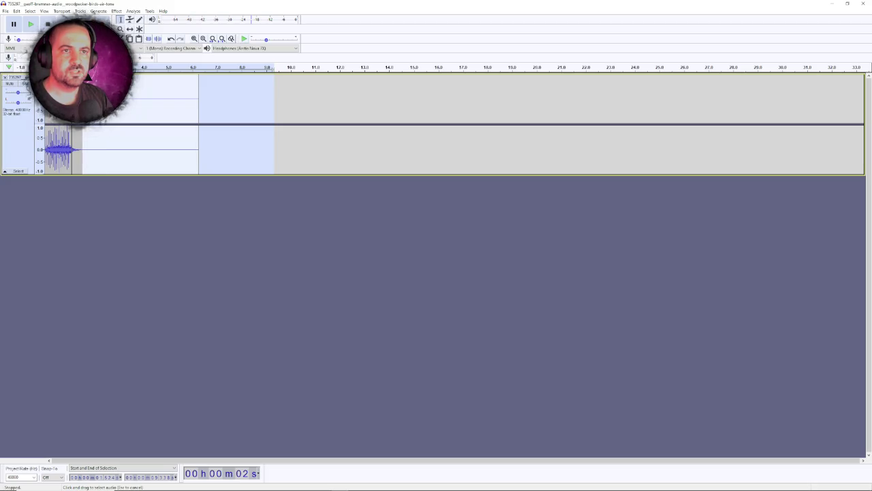
drag(282, 102, 94, 162)
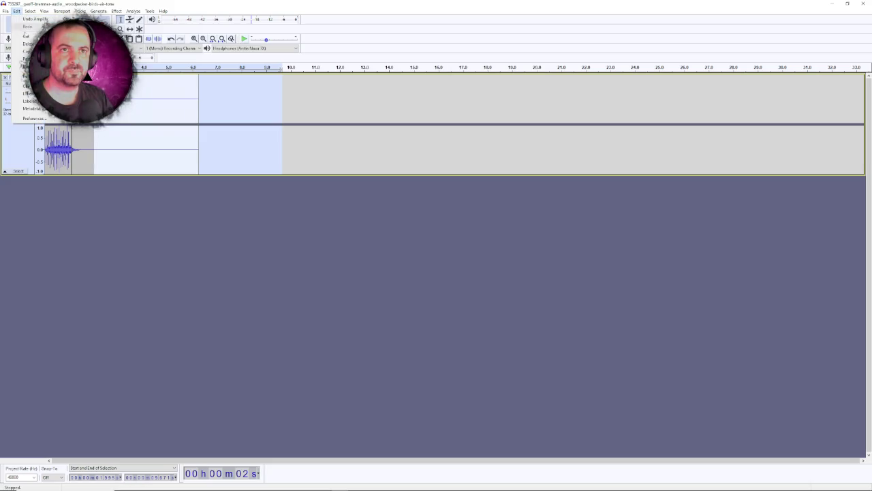
click(111, 122)
click(60, 119)
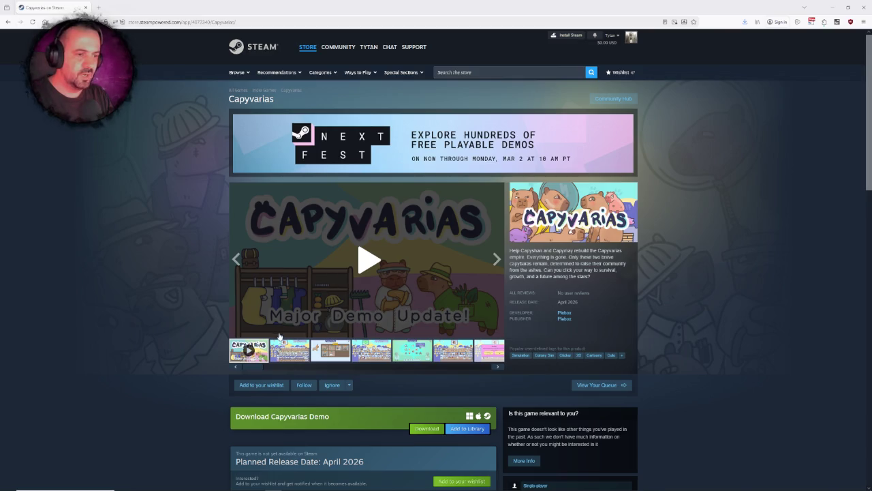
- Play the Capyvarias trailer and add the game to the Steam wishlist
click(368, 260)
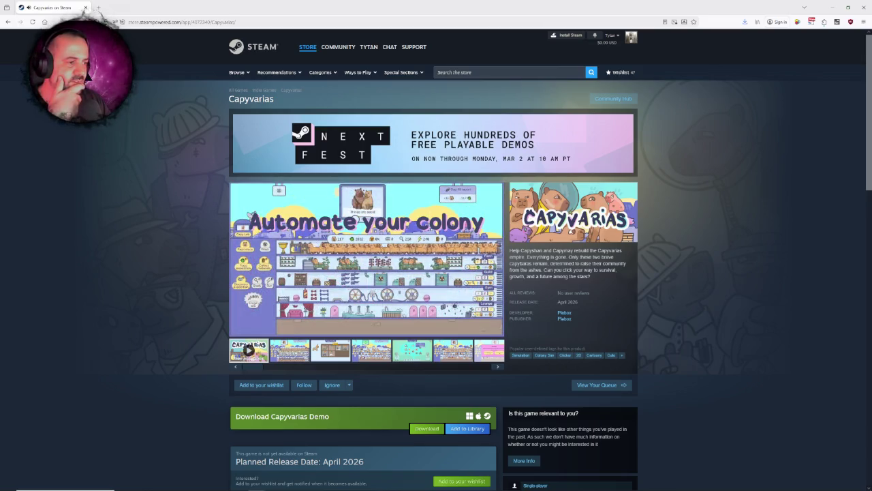
mouse_move(396, 259)
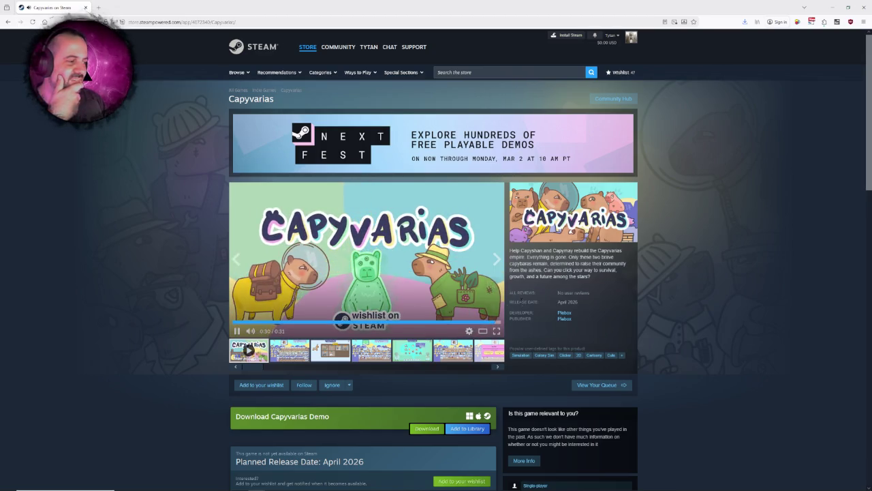
scroll(486, 293, down, 1)
scroll(486, 298, down, 2)
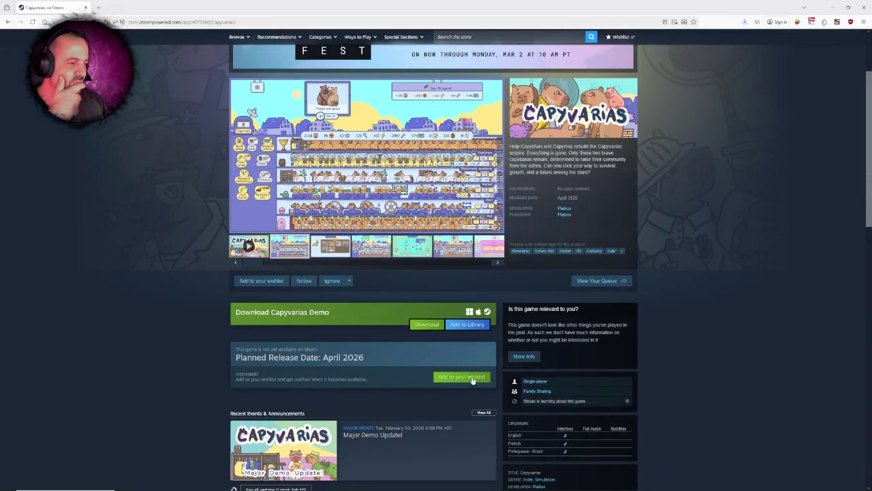
click(470, 377)
- Browse the Capyvarias screenshots, including Capy Lab, then return to Unreal Editor
scroll(179, 291, up, 3)
click(402, 353)
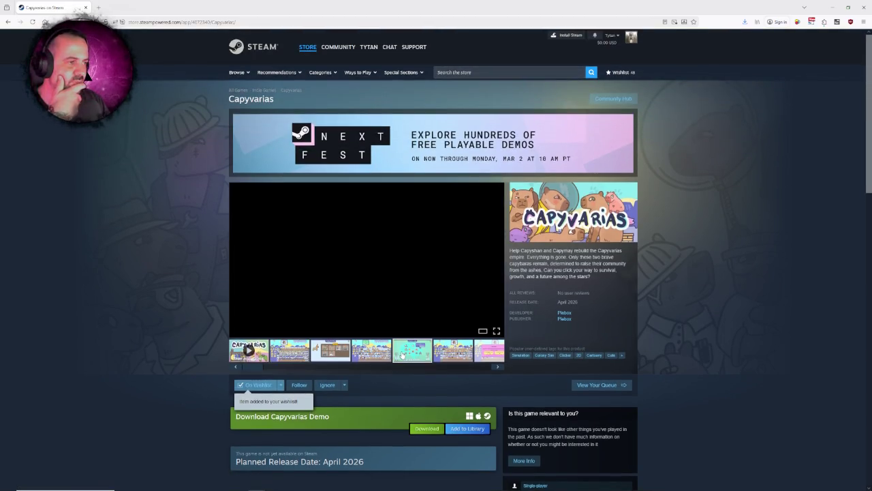
click(458, 354)
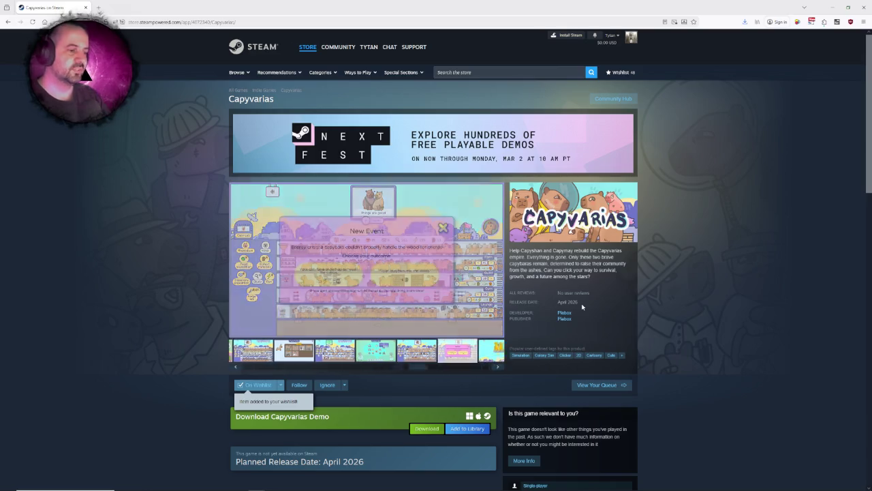
click(414, 351)
click(377, 354)
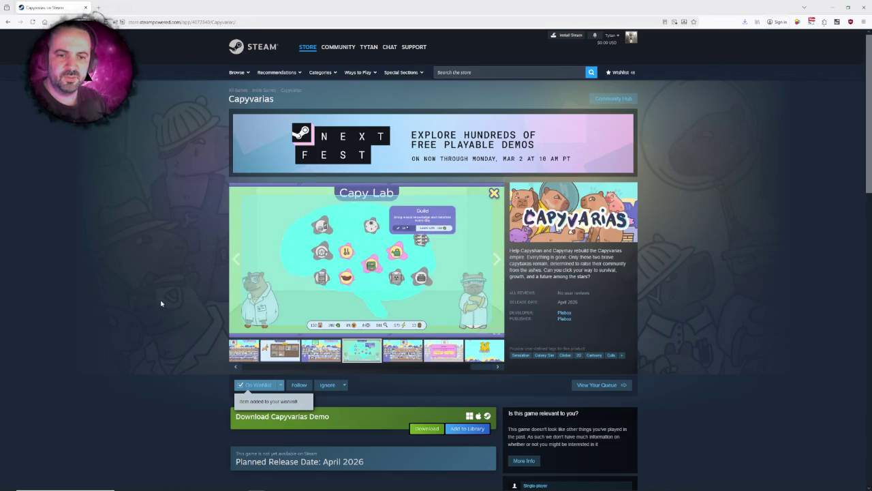
mouse_move(211, 485)
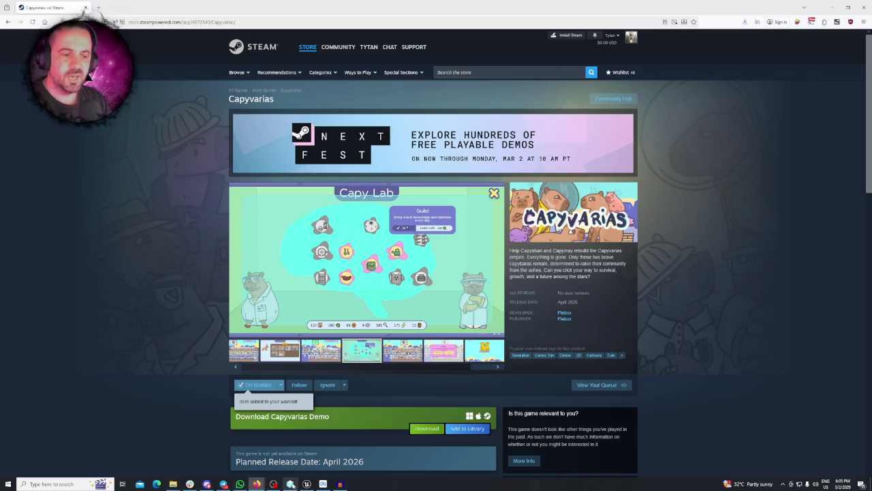
click(306, 484)
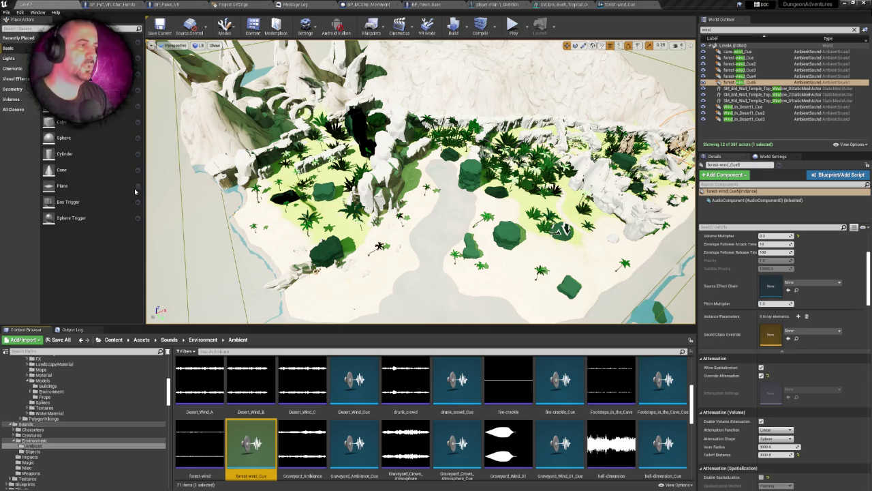
- Fly the level camera back for a wider view of the jungle island
right_click(365, 200)
mouse_move(365, 199)
mouse_down()
mouse_move(426, 194)
mouse_move(388, 200)
mouse_move(416, 197)
mouse_move(401, 201)
mouse_up()
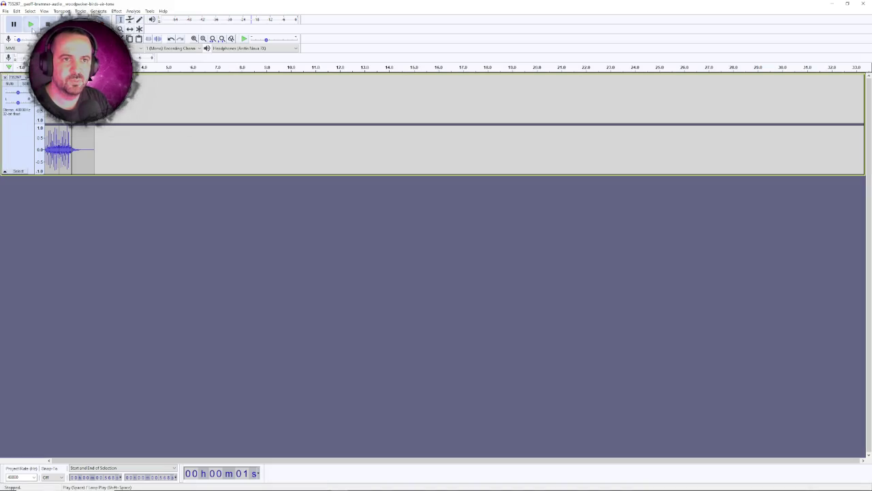
- Play the short knock clip several times to check it
click(32, 26)
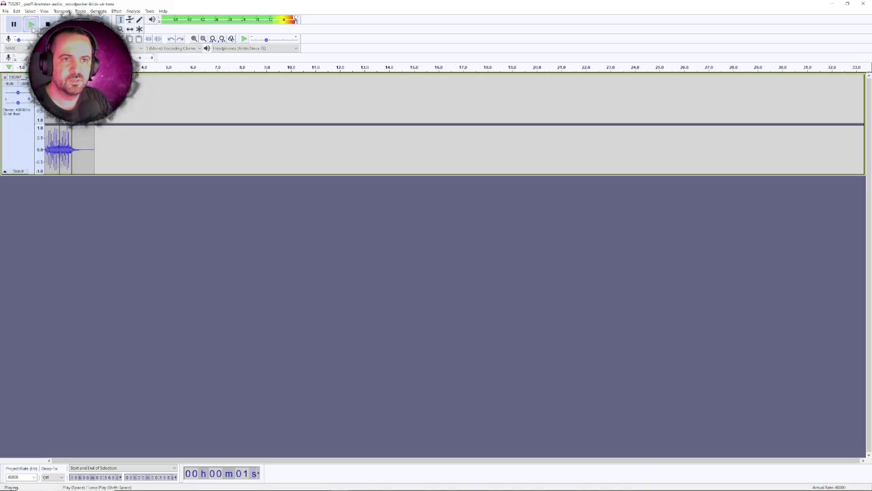
key(space)
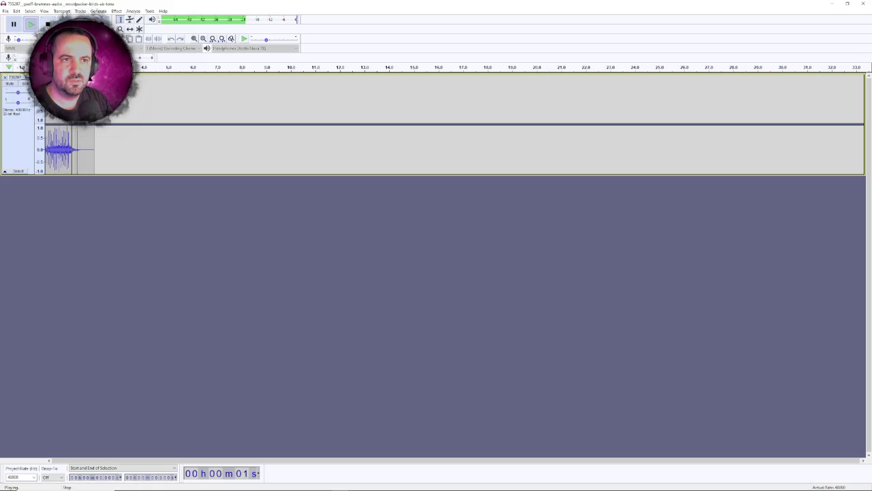
click(31, 26)
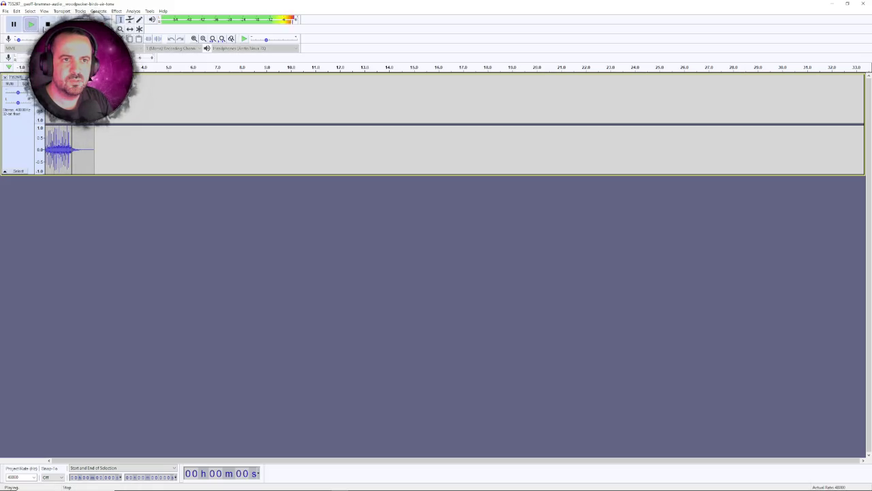
key(space)
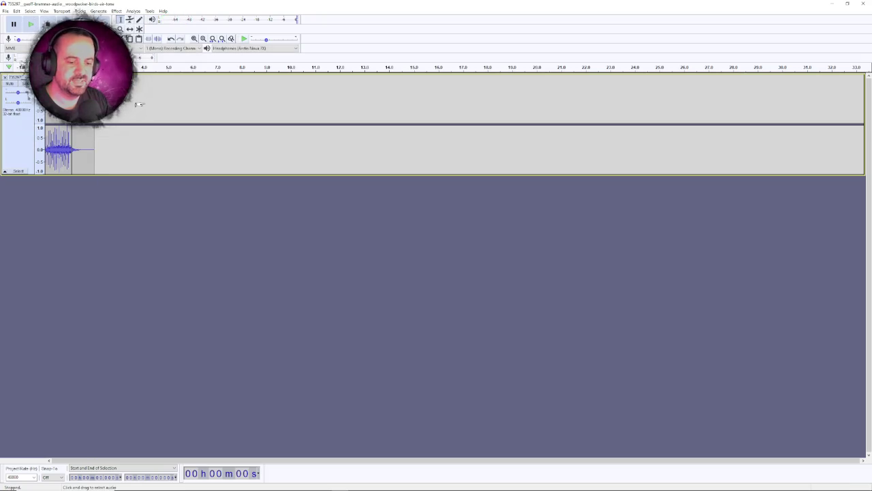
- Export the clip as a 16-bit PCM WAV named 'woodpecker' into the Level folder
key(ctrl+shift+e)
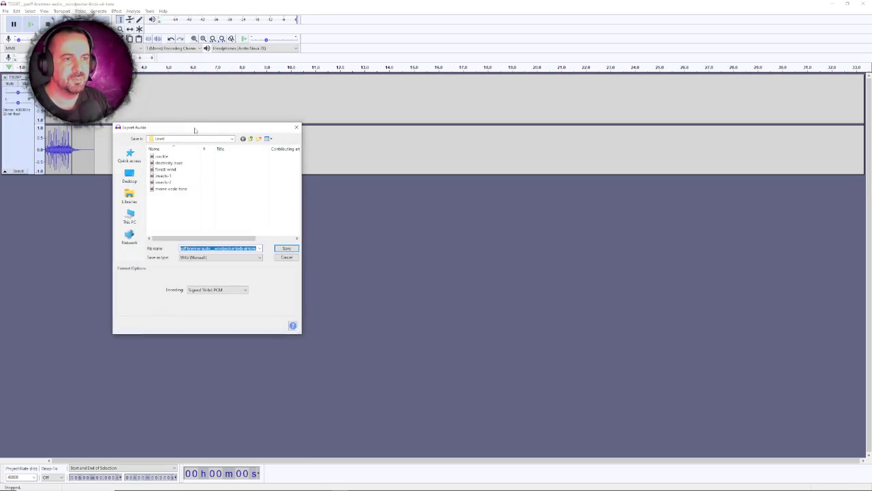
click(222, 249)
double_click(222, 249)
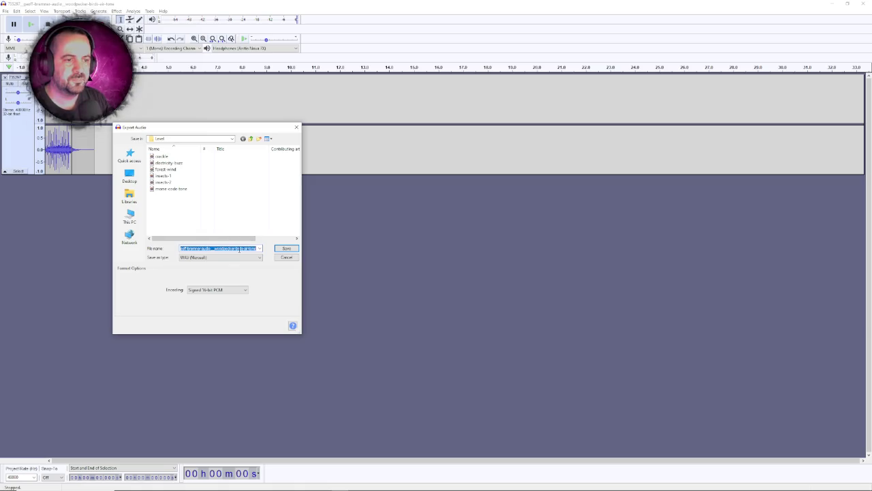
text(woodpec)
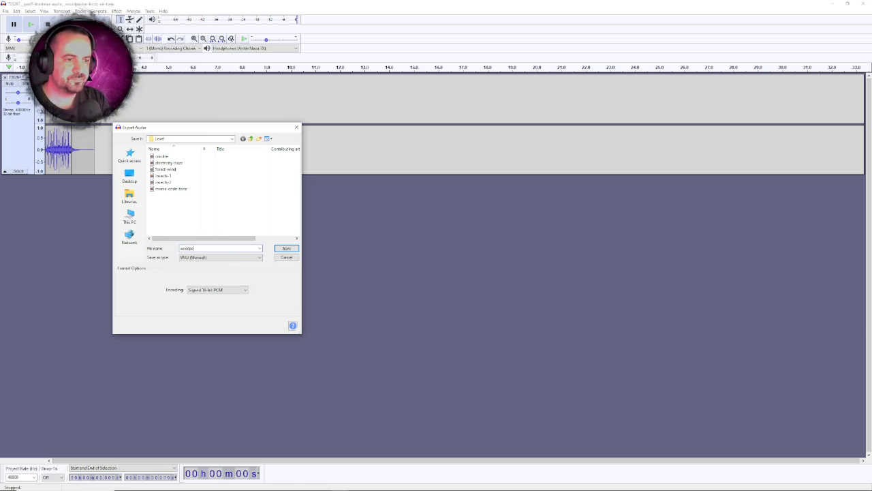
text(ker)
click(282, 249)
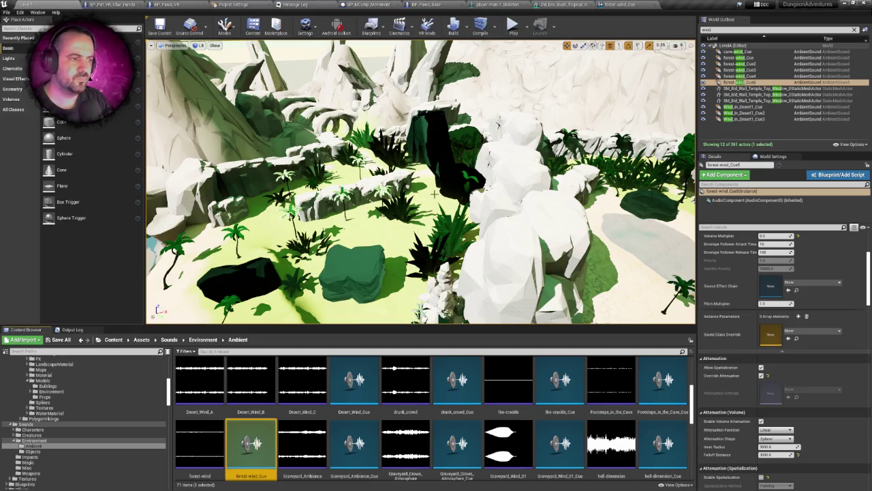
- Open Sounds > Environment > Ambient and import the insects-2, woodpecker and insects-1 WAVs
click(203, 339)
double_click(214, 380)
scroll(642, 385, down, 10)
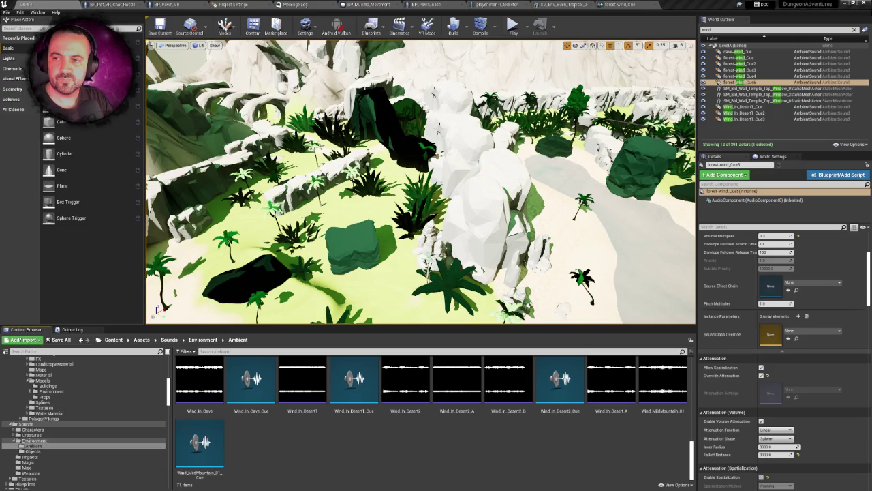
drag(63, 329, 271, 461)
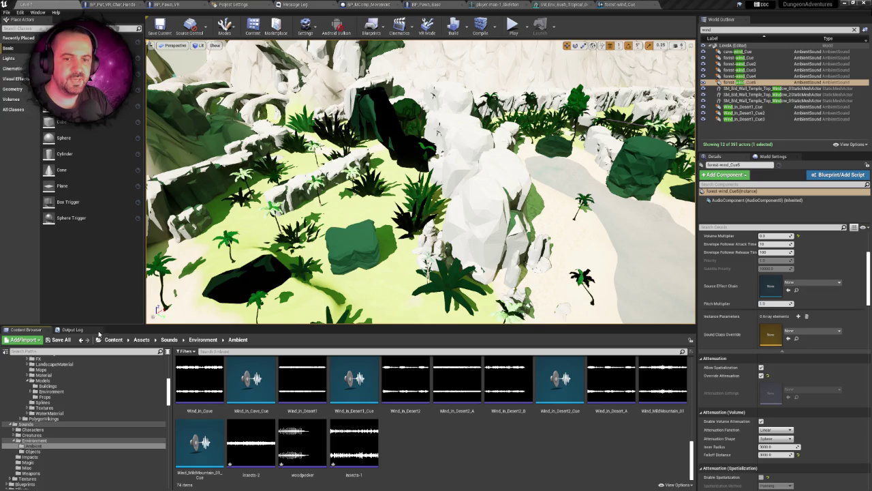
- Create separate sound cues for the insects-2, woodpecker and insects-1 waves with Create Multiple Cues
click(251, 443)
shift+click(344, 423)
right_click(344, 423)
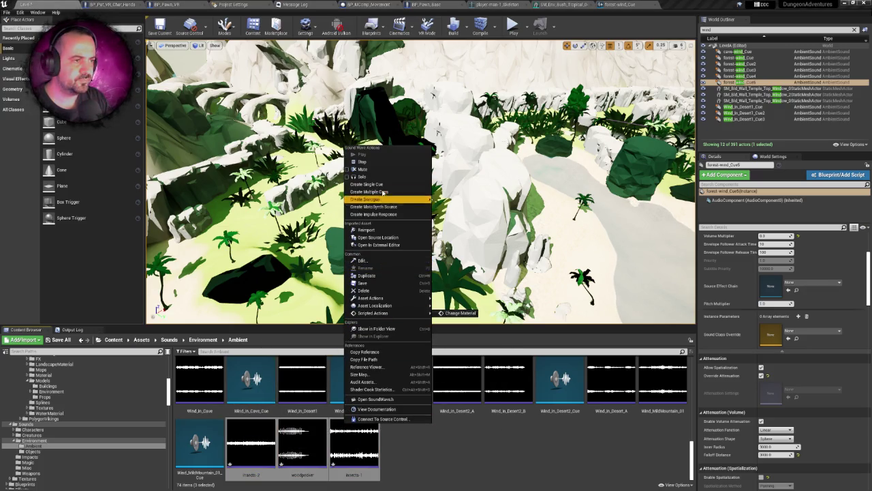
mouse_move(387, 314)
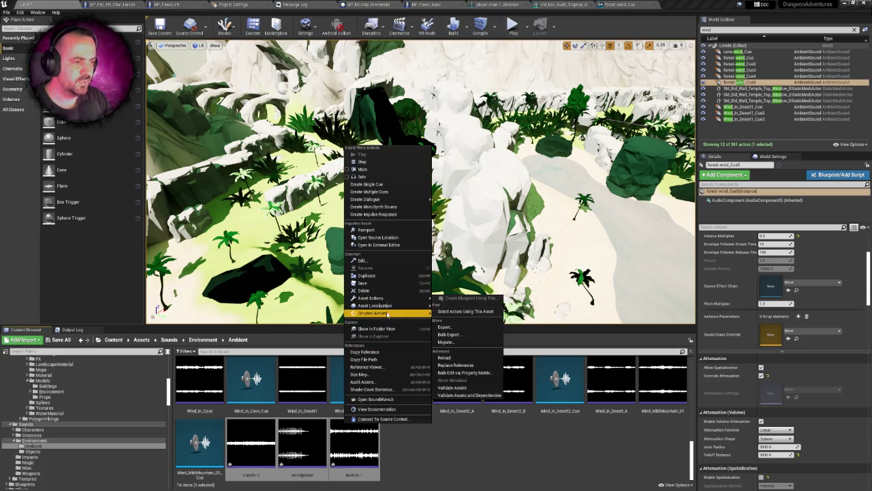
click(385, 194)
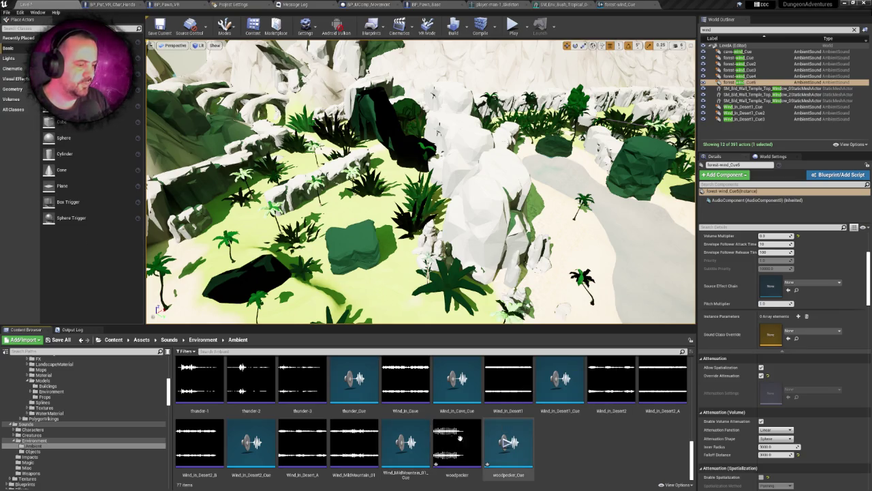
click(516, 424)
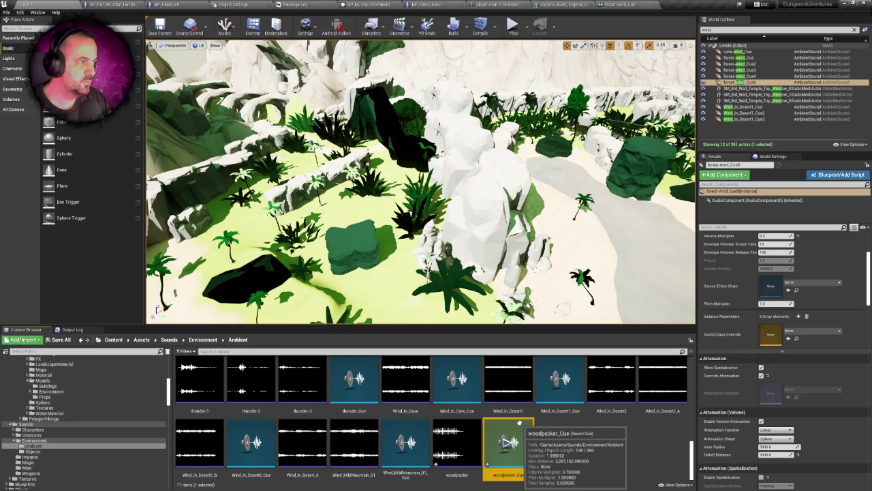
- Open woodpecker_Cue, then open the insects cues from the Ambient folder for editing
double_click(519, 422)
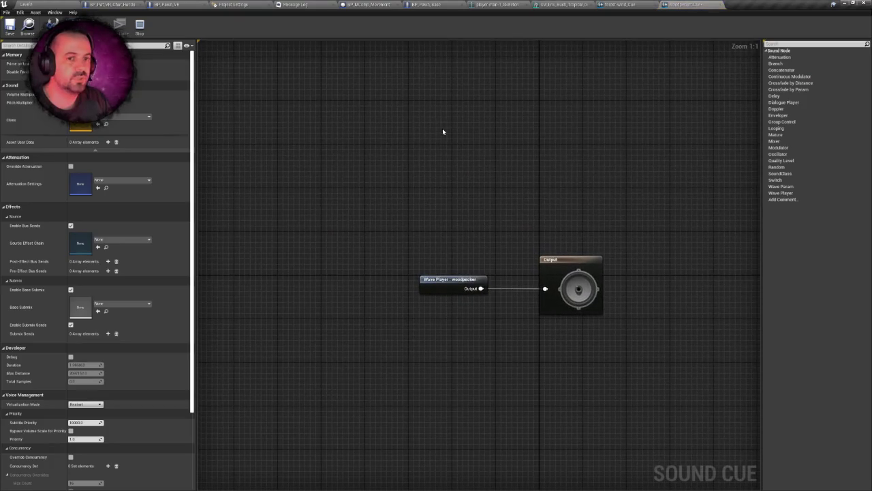
drag(576, 123, 506, 127)
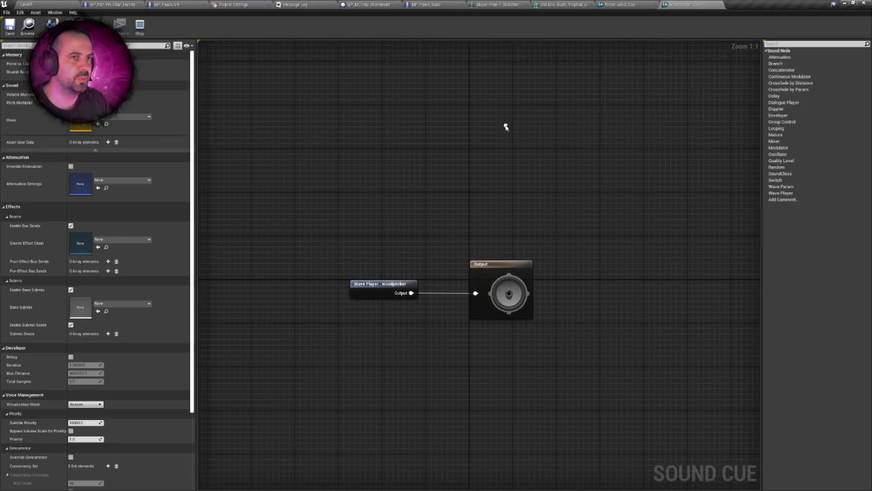
click(46, 4)
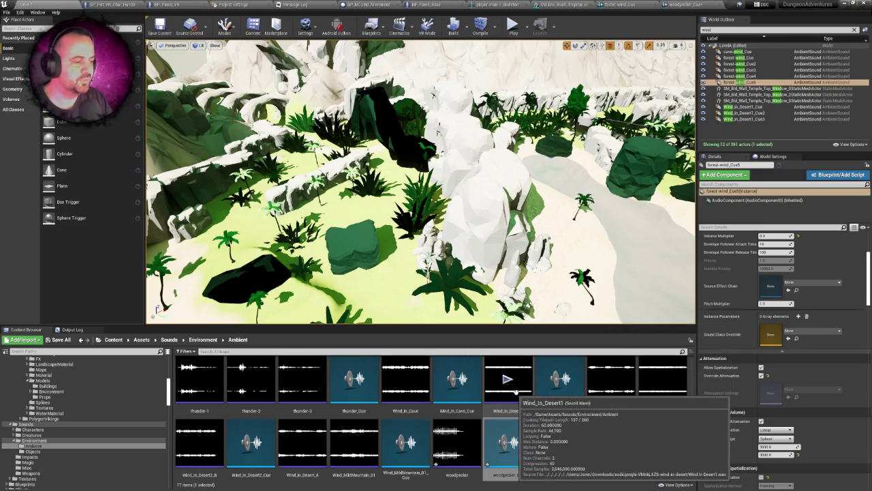
scroll(550, 398, up, 1)
scroll(589, 398, up, 1)
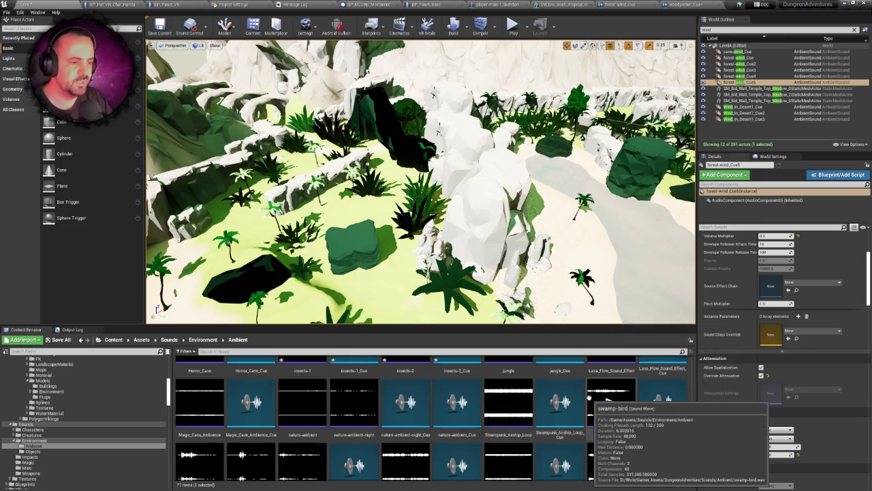
scroll(589, 398, down, 1)
scroll(600, 397, up, 3)
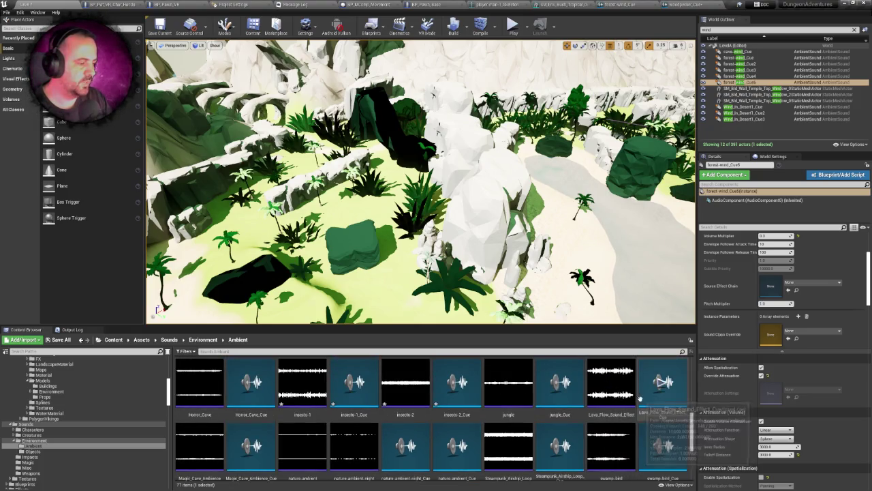
click(347, 372)
ctrl+click(474, 362)
double_click(473, 363)
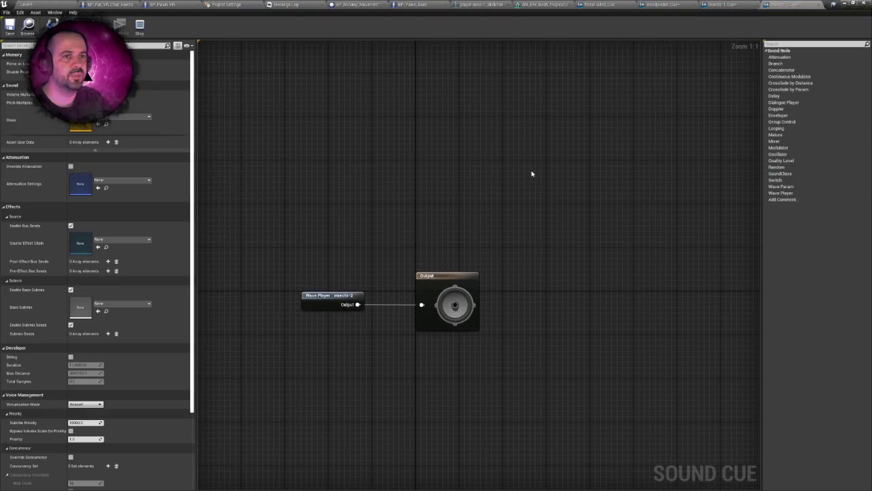
- Enable Override Attenuation on the woodpecker_Cue and insects-2 cue
click(650, 5)
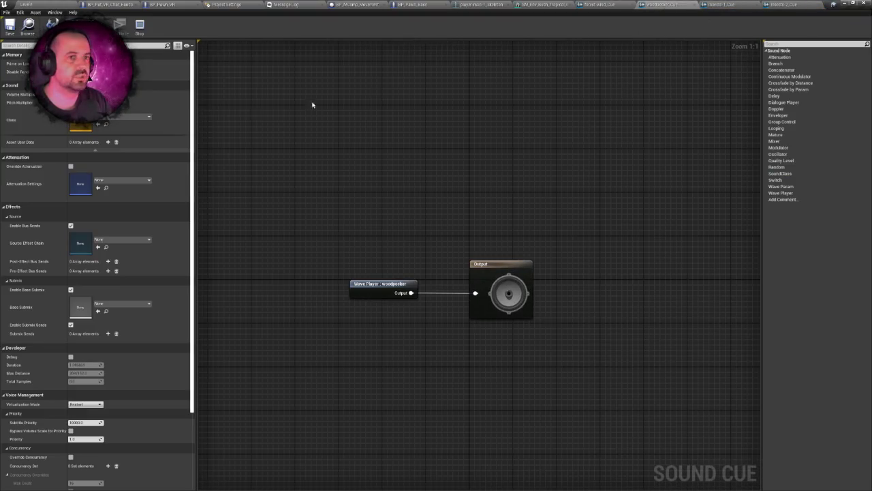
click(71, 166)
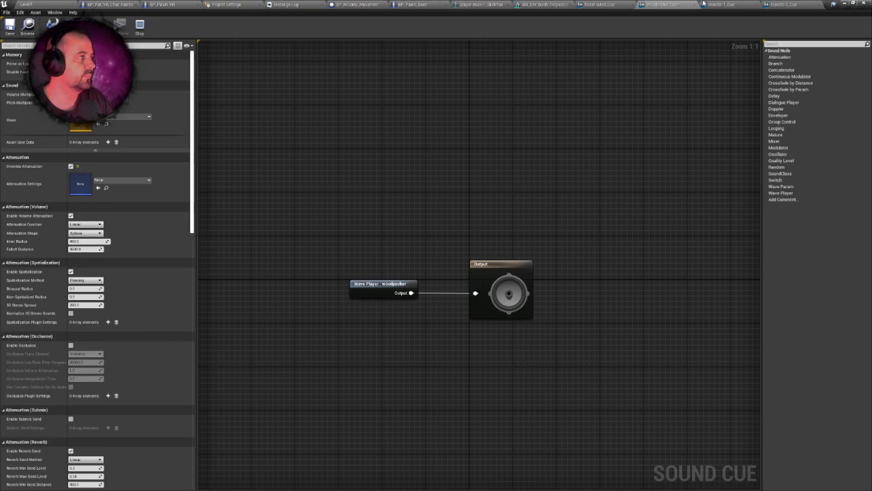
click(702, 4)
click(778, 4)
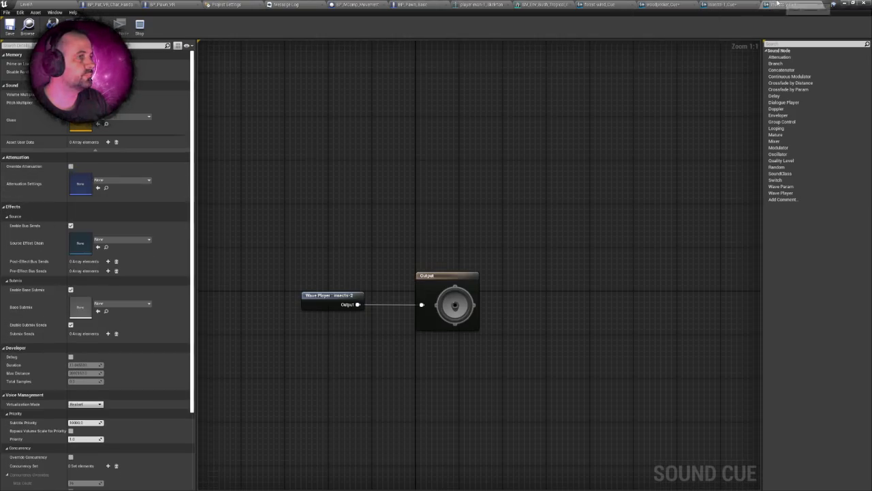
click(71, 167)
drag(411, 201, 326, 191)
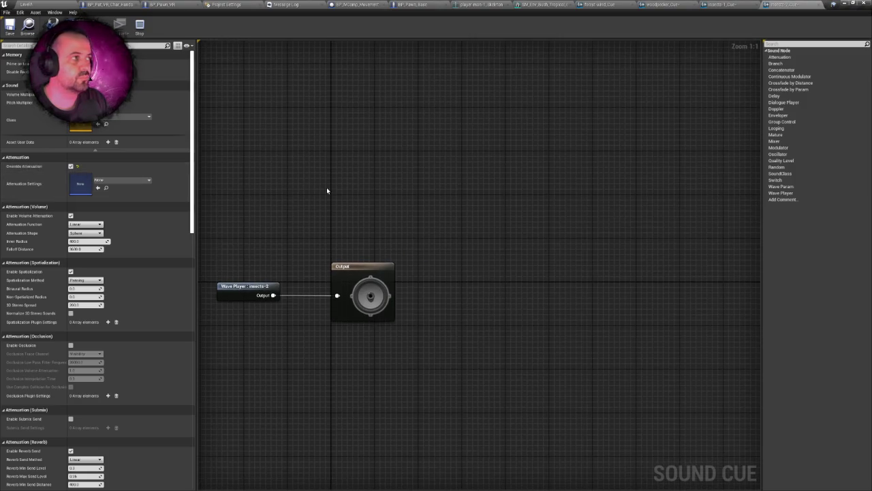
click(661, 4)
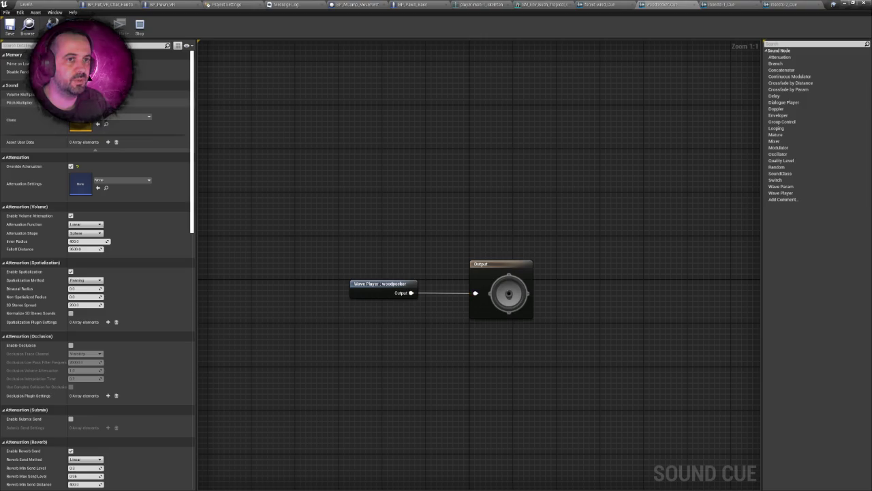
- Preview woodpecker_Cue and set its Inner Radius and Falloff Distance to 3000.0
click(97, 26)
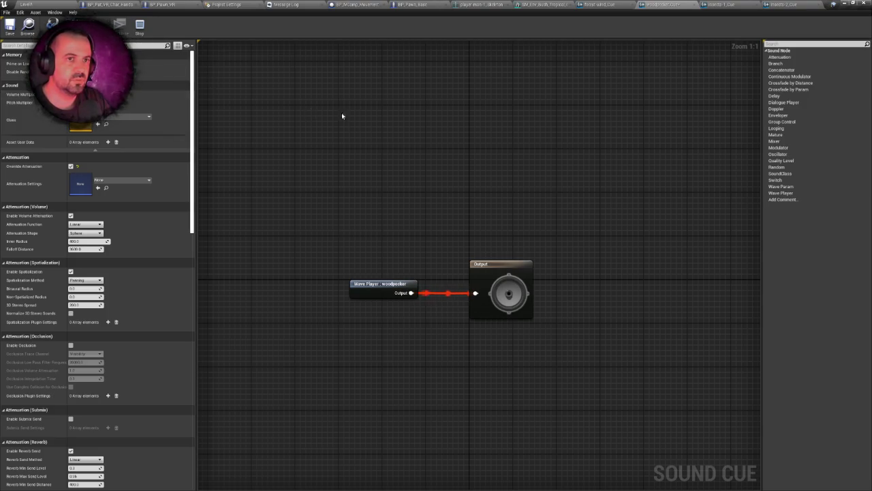
drag(414, 122, 375, 136)
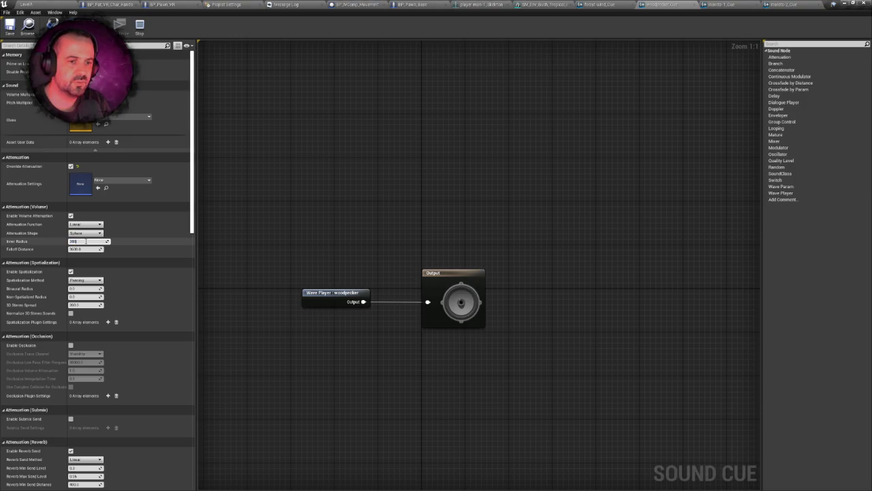
click(90, 249)
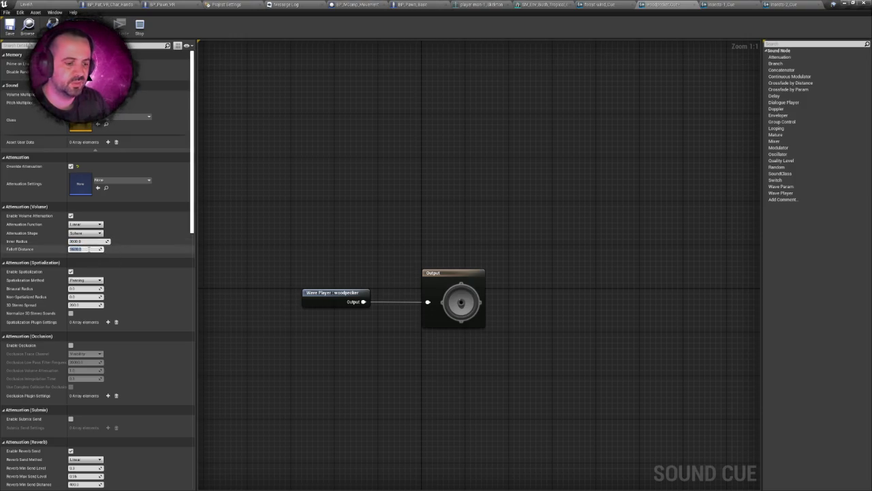
click(233, 205)
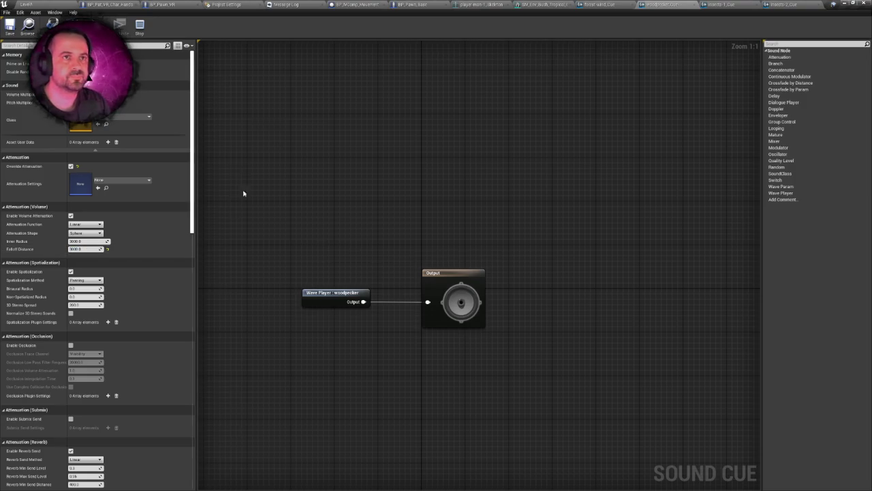
click(49, 3)
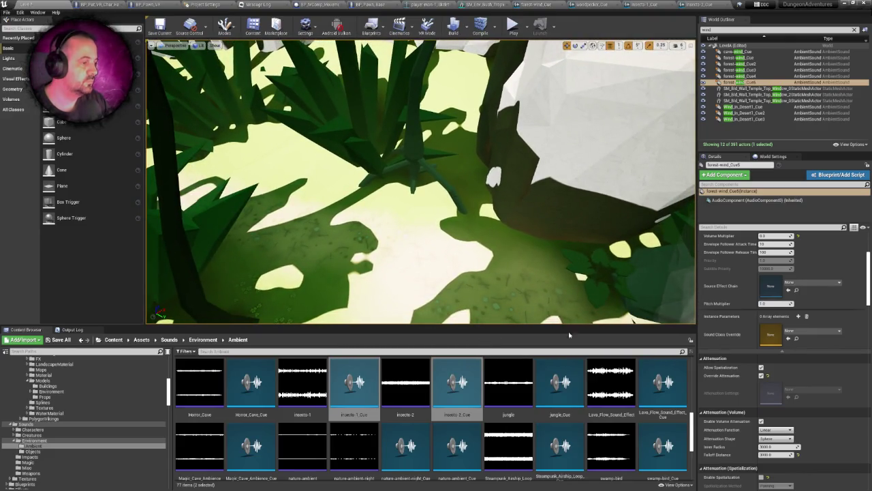
- Place a woodpecker_Cue ambient sound actor in the jungle level and frame it
scroll(559, 389, down, 5)
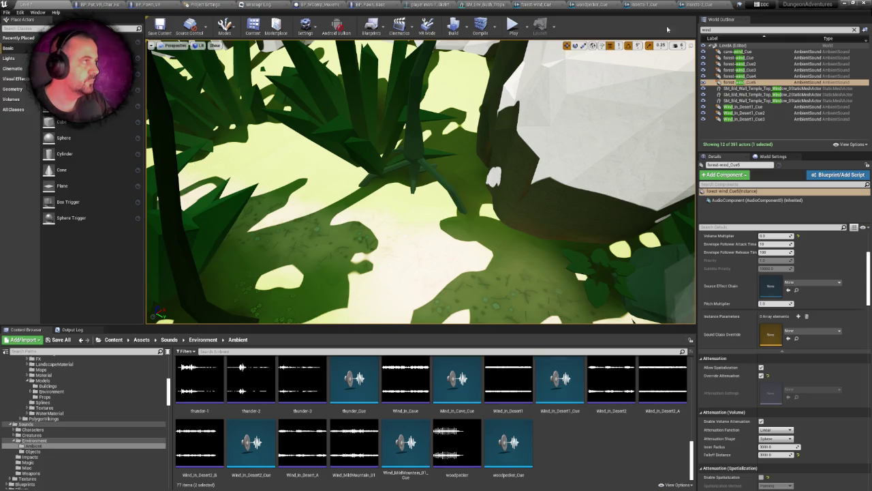
click(599, 4)
click(26, 4)
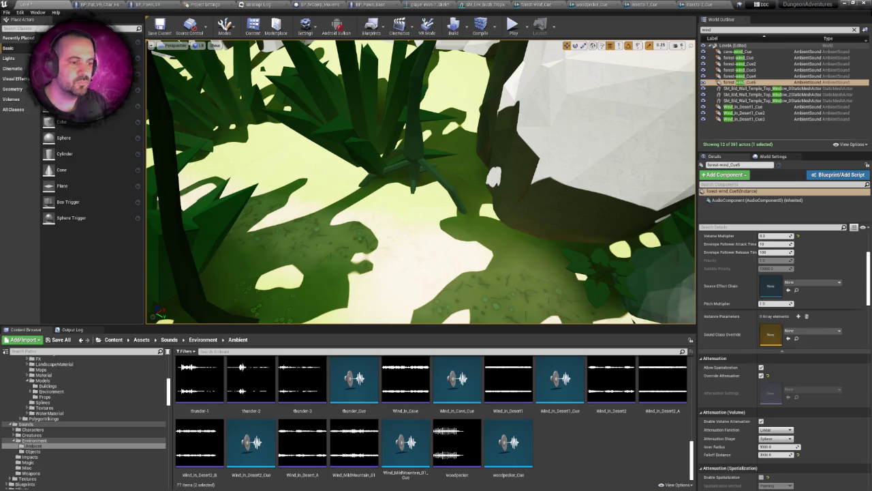
mouse_move(507, 443)
mouse_down()
mouse_move(484, 205)
mouse_move(469, 155)
mouse_up()
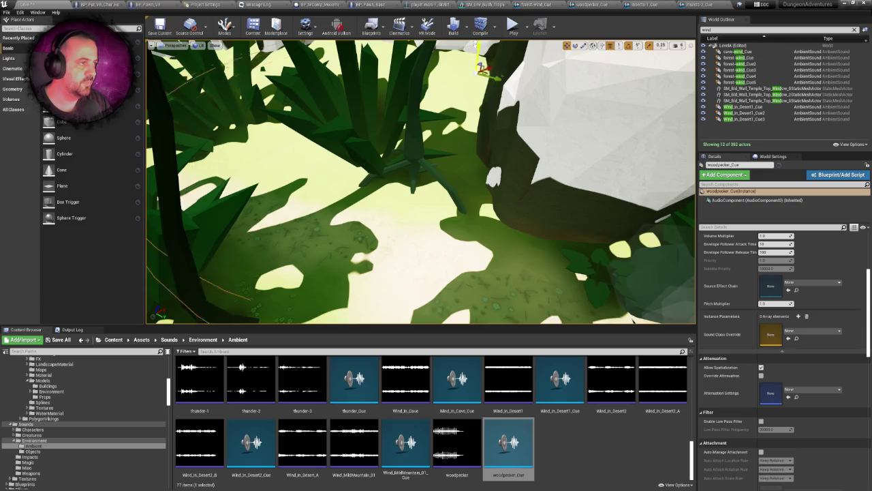
key(f)
- Orbit above the woodpecker actor to check its attenuation spheres, then bring up insects-1_Cue
scroll(420, 180, down, 3)
scroll(420, 181, up, 2)
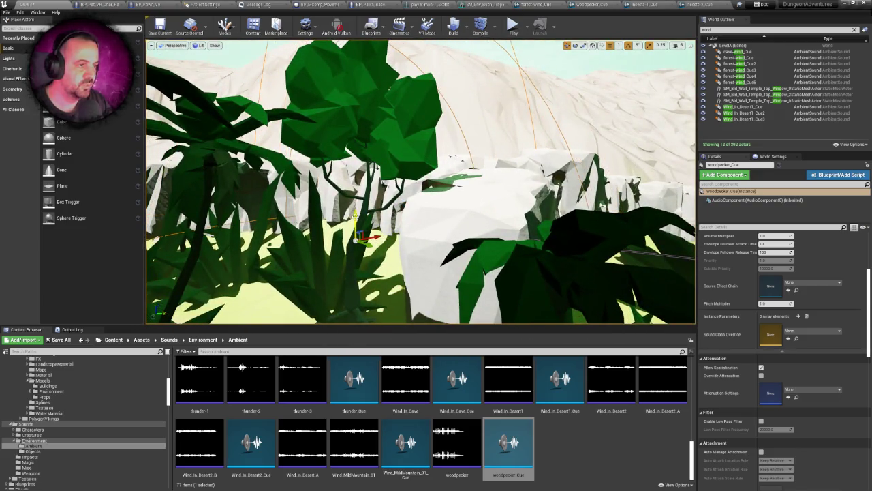
scroll(420, 181, up, 3)
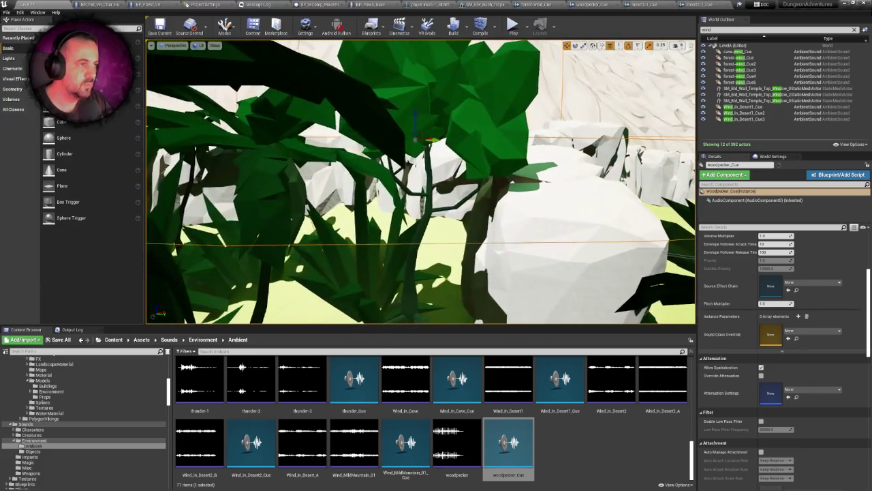
mouse_move(420, 181)
mouse_down()
mouse_move(421, 296)
mouse_move(463, 298)
mouse_up()
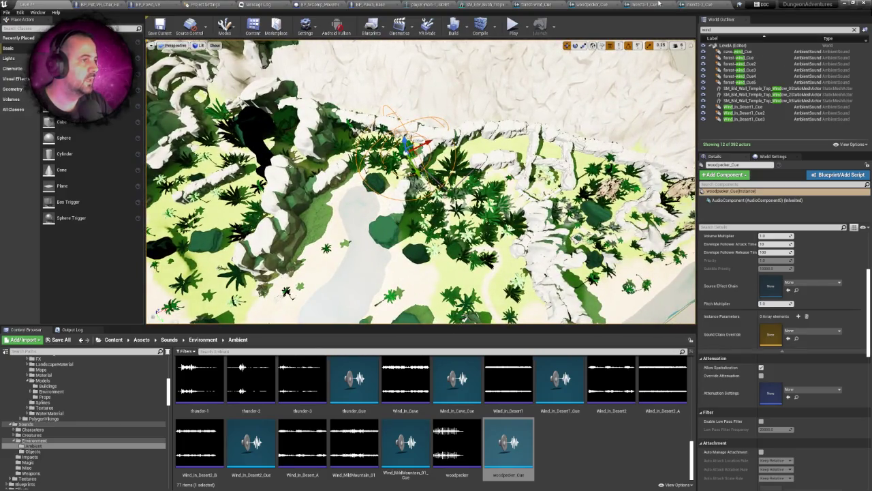
click(658, 3)
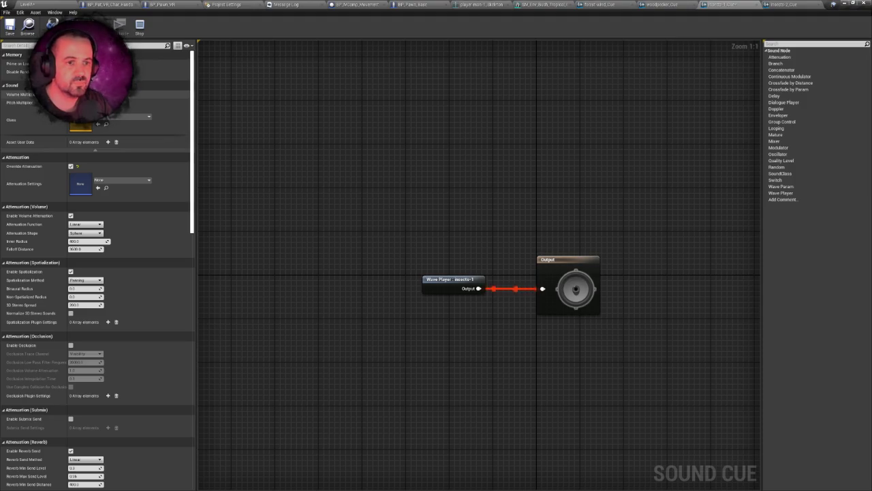
- Set insects-1_Cue's Inner Radius and Falloff Distance to 3000.0
click(85, 241)
text(3000)
key(Tab)
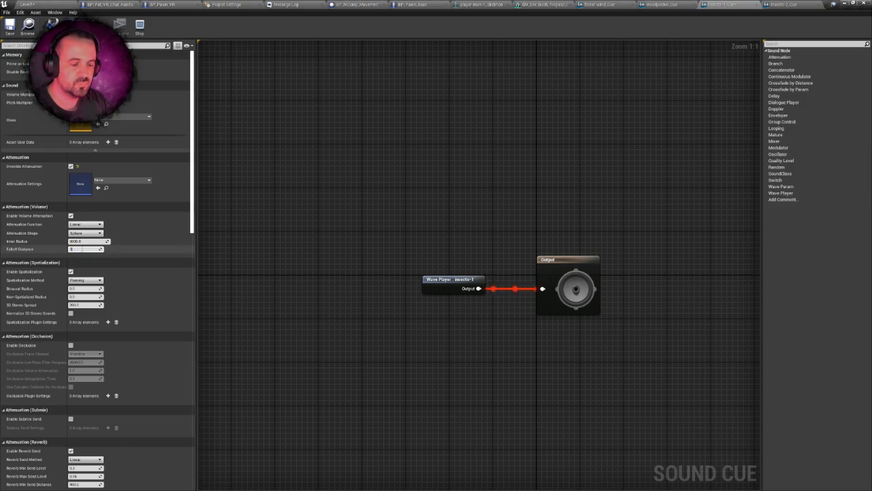
text(3000)
key(Return)
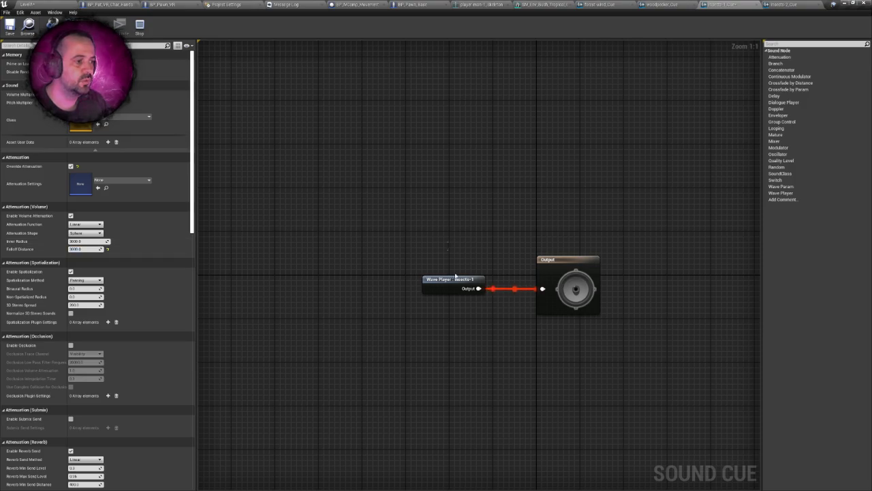
- Enable Looping on the insects-1 and insects-2 Wave Player nodes
click(450, 281)
click(71, 90)
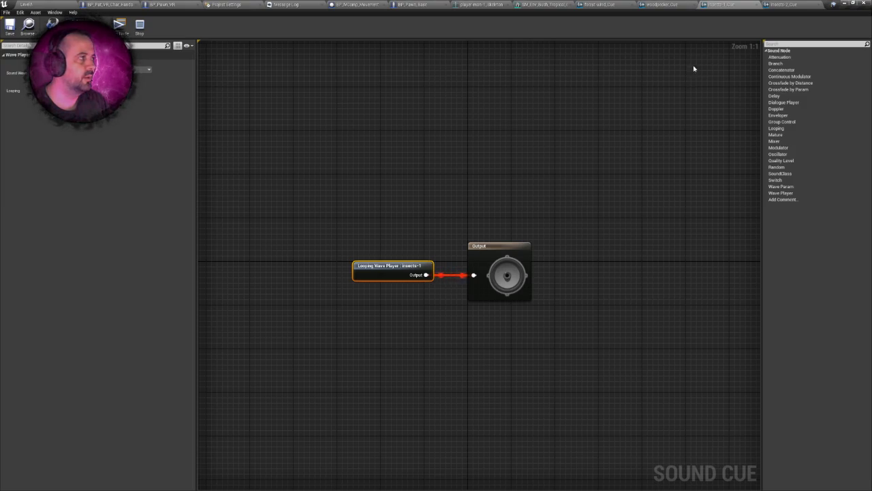
click(777, 4)
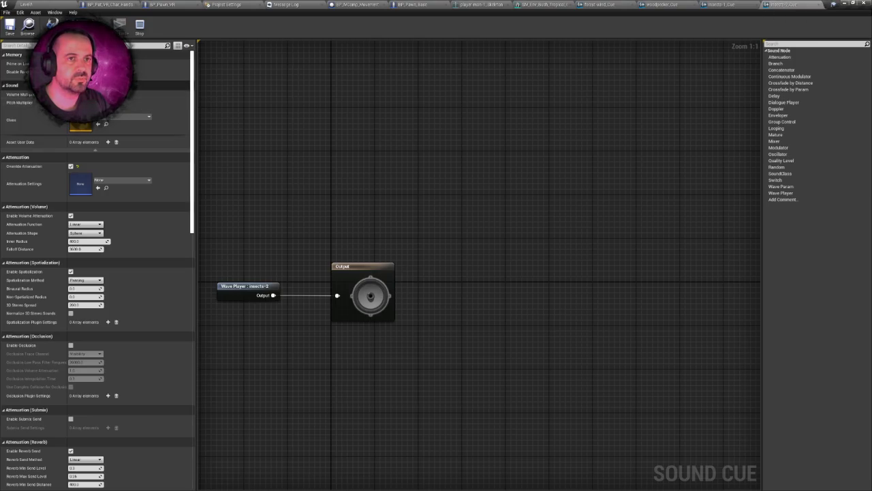
click(263, 285)
click(71, 90)
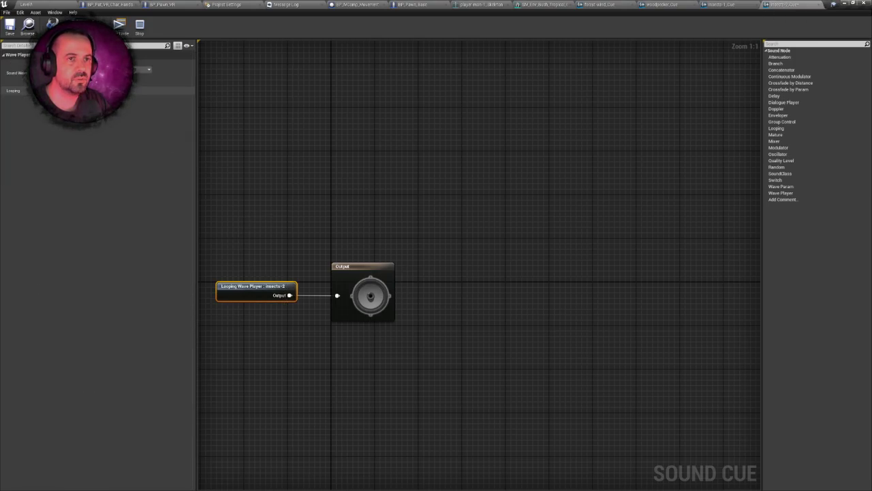
click(413, 175)
- Stop the insects-1 preview and review both cues' attenuation settings
click(722, 4)
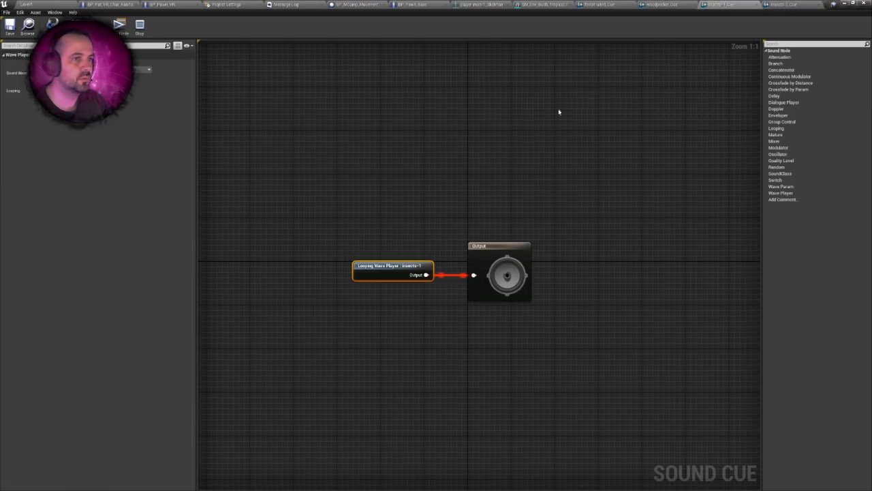
click(139, 24)
click(782, 4)
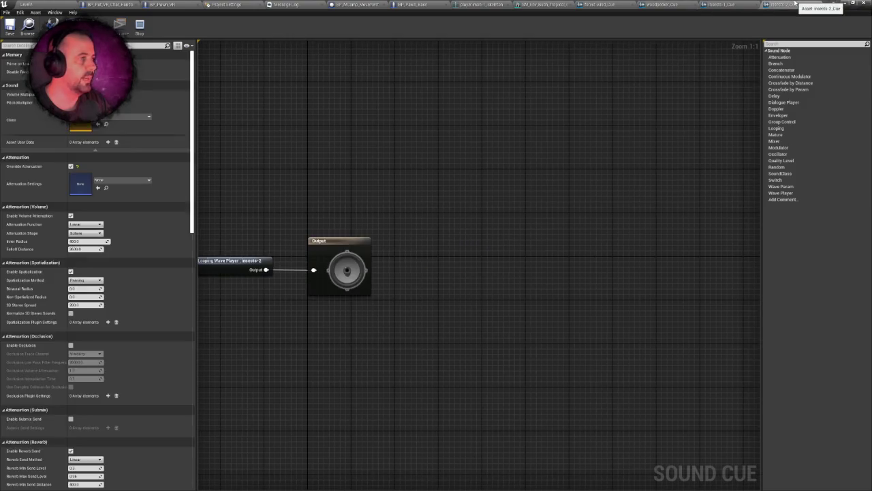
scroll(565, 191, down, 2)
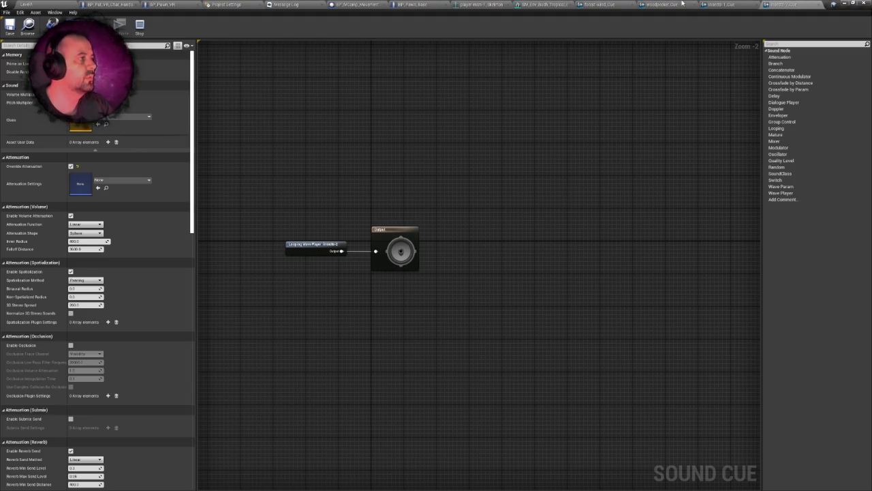
click(721, 4)
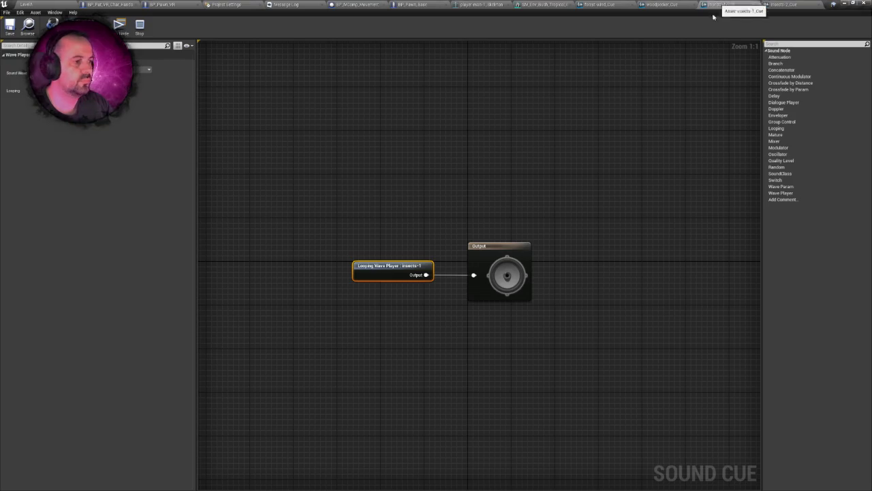
click(573, 173)
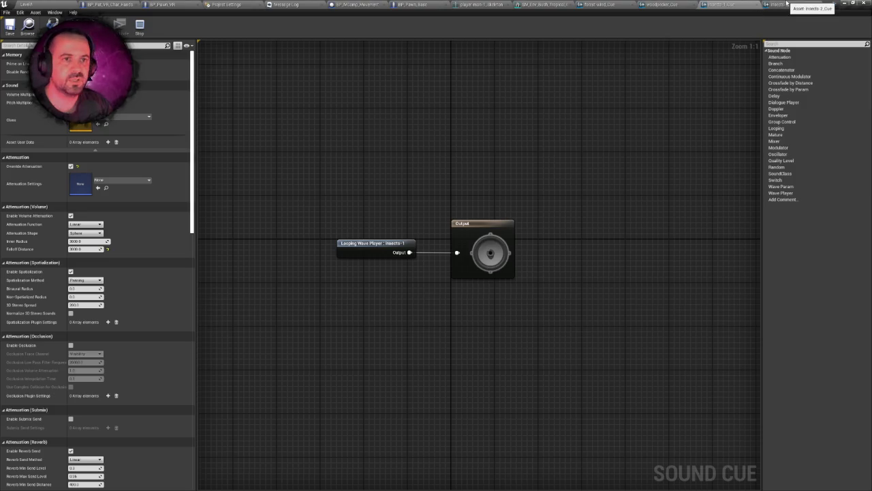
- Give insects-2_Cue an Inner Radius and Falloff Distance of 3000.0, then return to the level editor
click(787, 3)
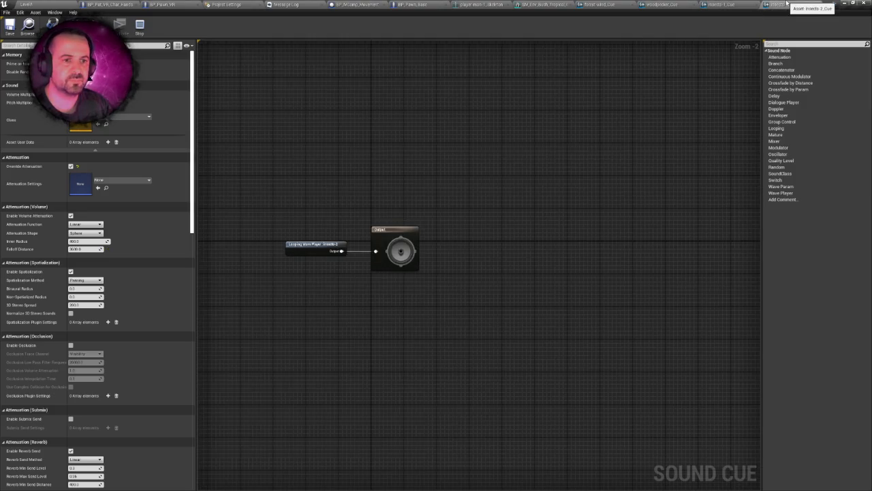
click(88, 241)
text(3000)
click(85, 248)
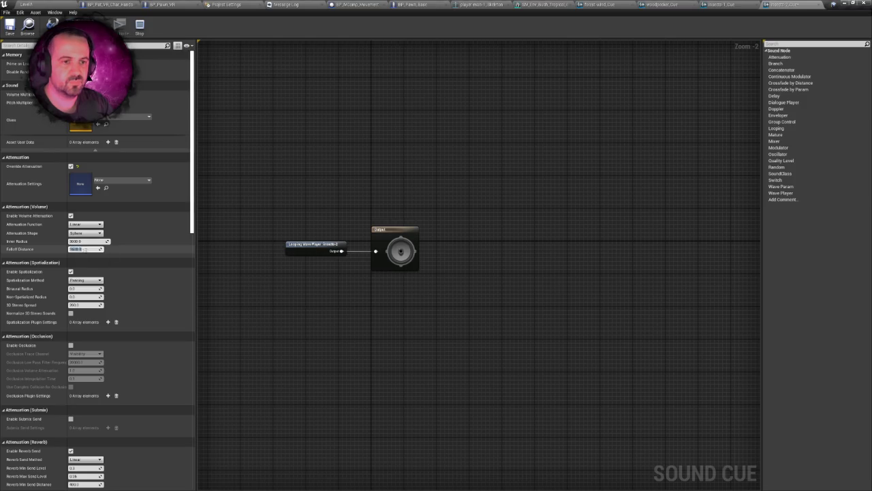
text(3000)
key(Return)
drag(282, 189, 292, 145)
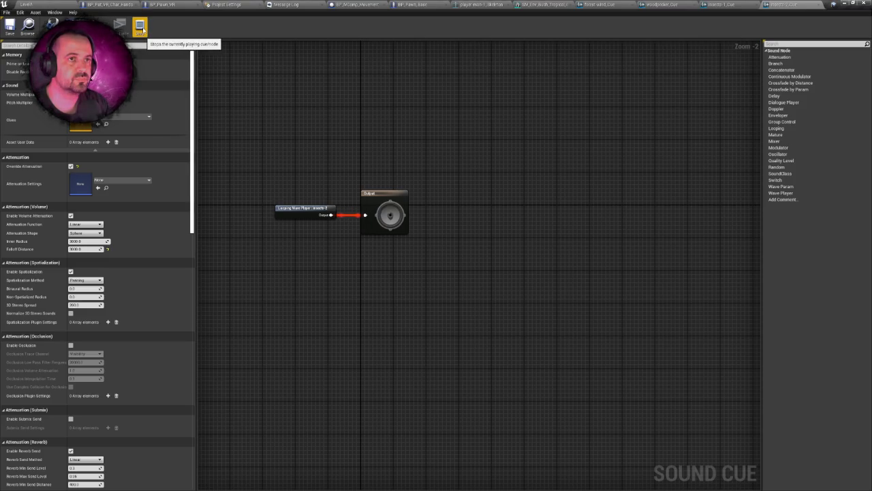
click(26, 4)
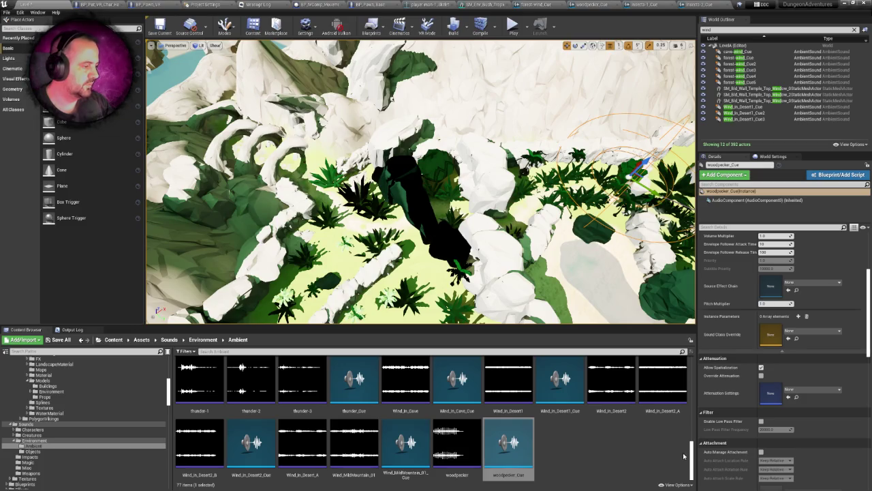
- Place insects-2_Cue in the jungle and duplicate it into three sound actors spread around
scroll(684, 456, up, 3)
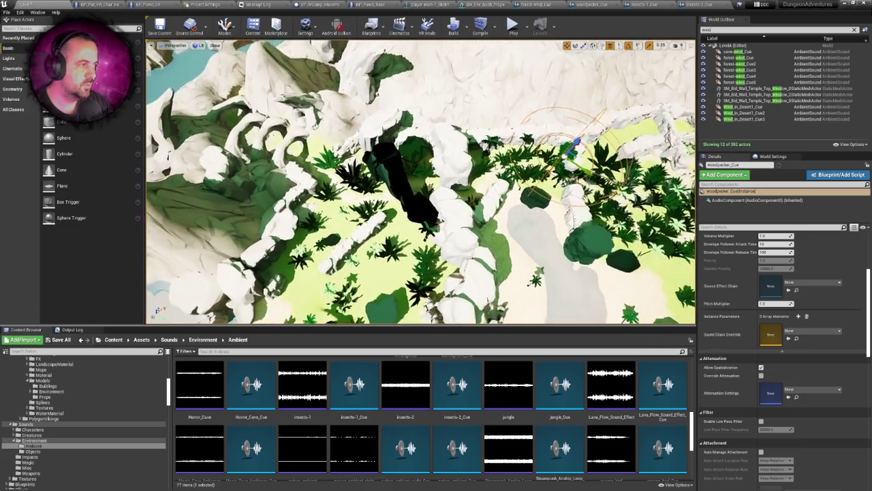
click(457, 385)
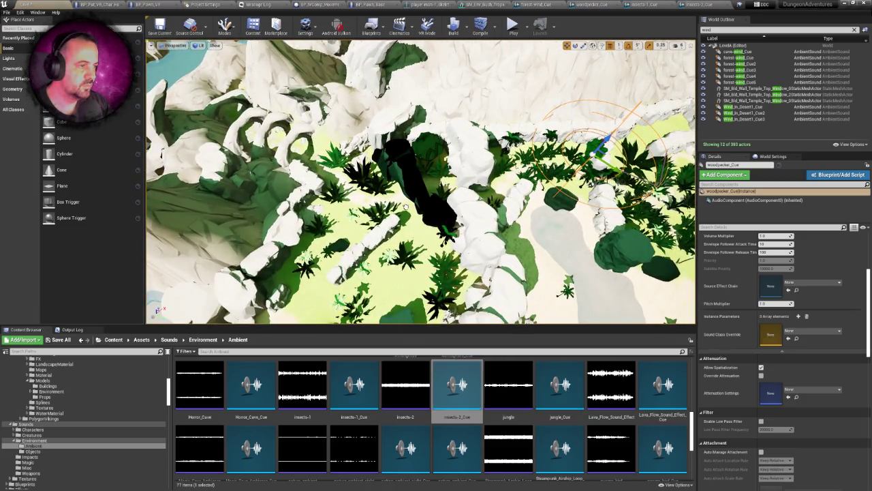
drag(380, 203, 375, 197)
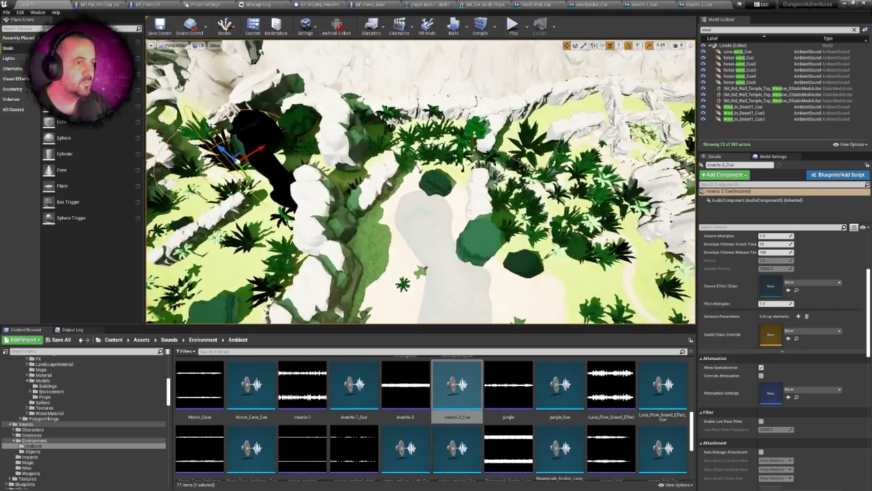
key(ctrl+w)
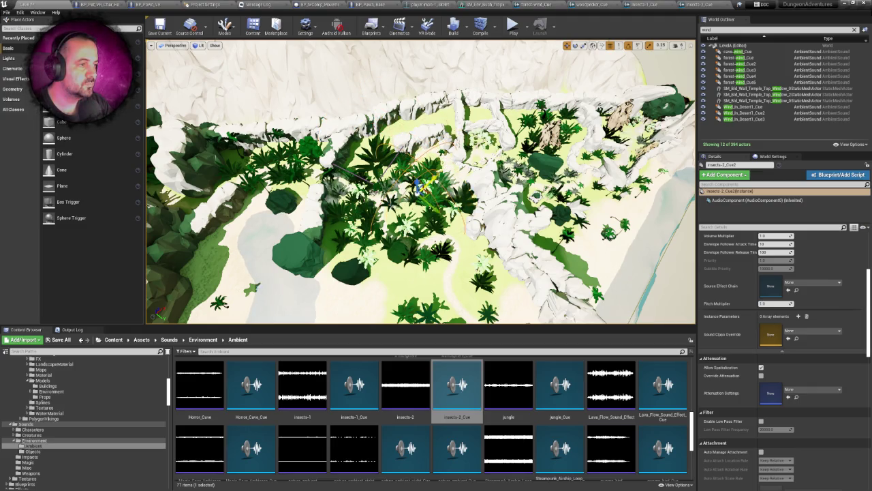
key(w)
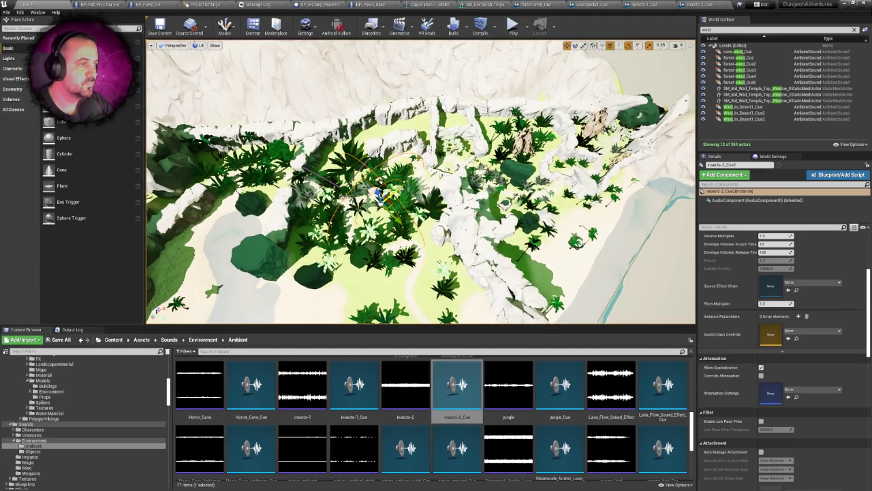
drag(450, 140, 468, 122)
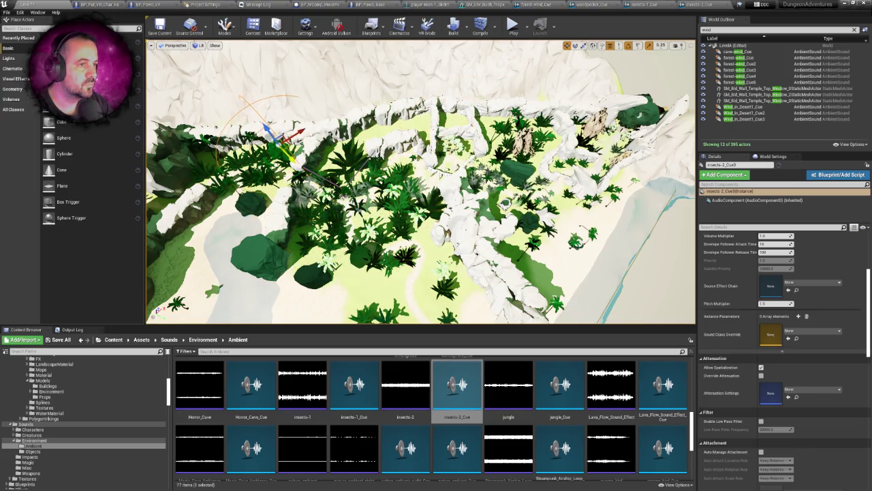
key(w)
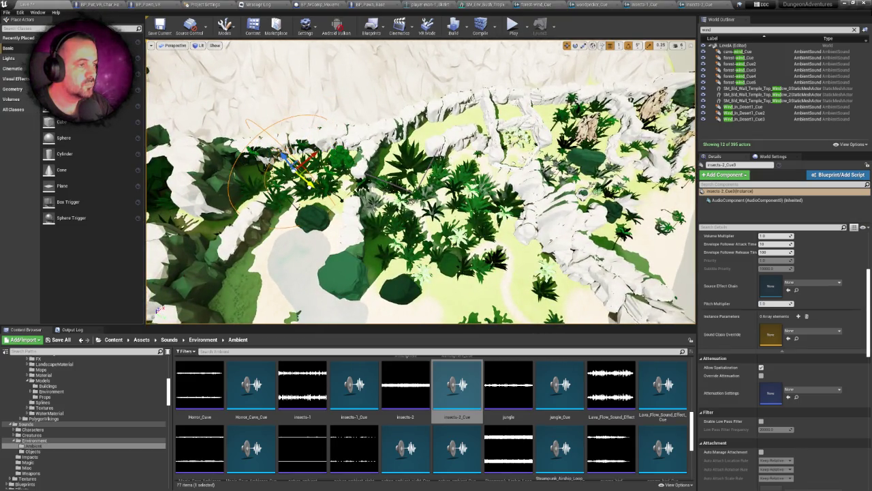
key(d)
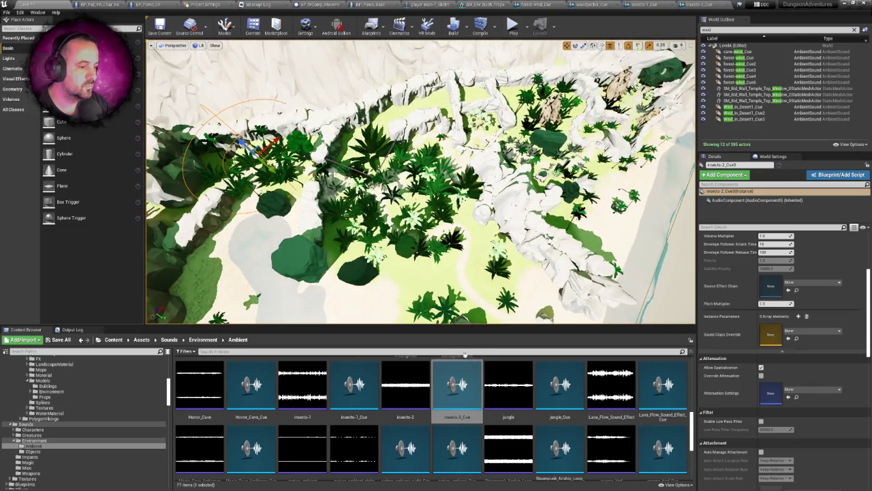
click(353, 385)
- Place two insects-1_Cue sound actors in the jungle and save the level
mouse_move(453, 279)
mouse_down()
mouse_move(420, 282)
mouse_move(430, 257)
mouse_up()
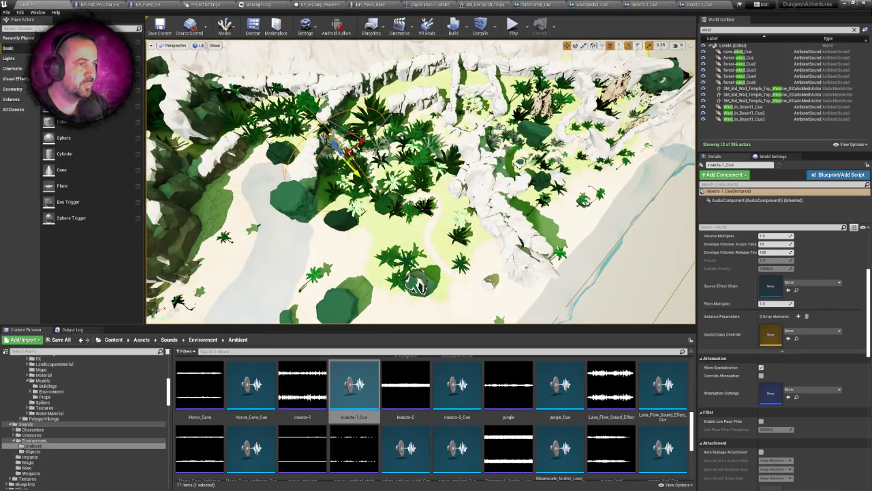
drag(429, 258, 439, 233)
drag(416, 197, 394, 135)
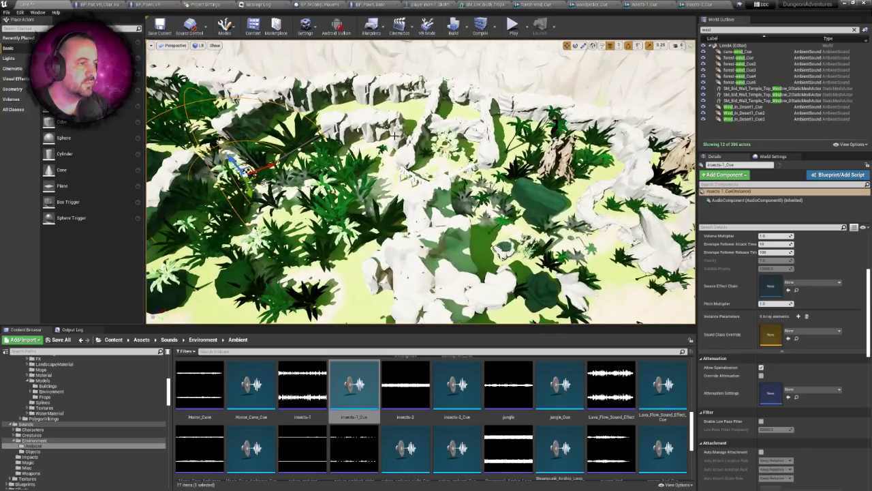
mouse_move(635, 107)
mouse_down()
mouse_move(632, 131)
mouse_move(627, 99)
mouse_move(616, 125)
mouse_up()
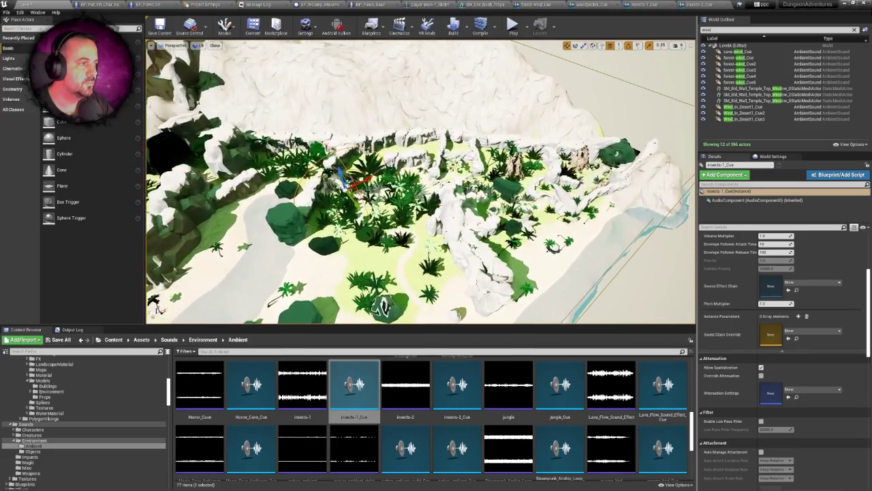
click(356, 385)
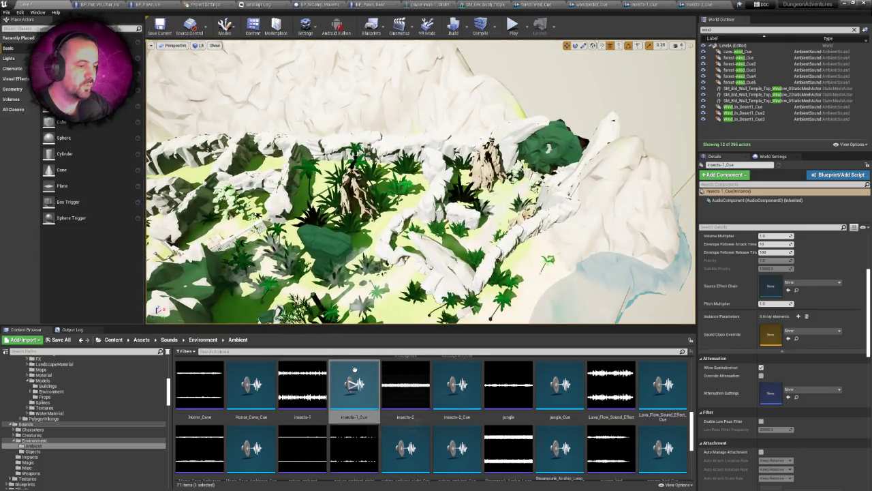
drag(354, 386, 419, 198)
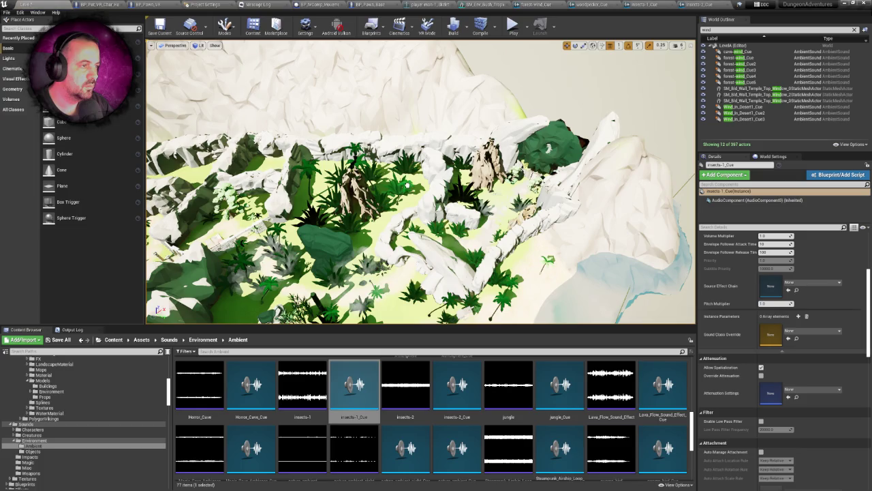
key(f)
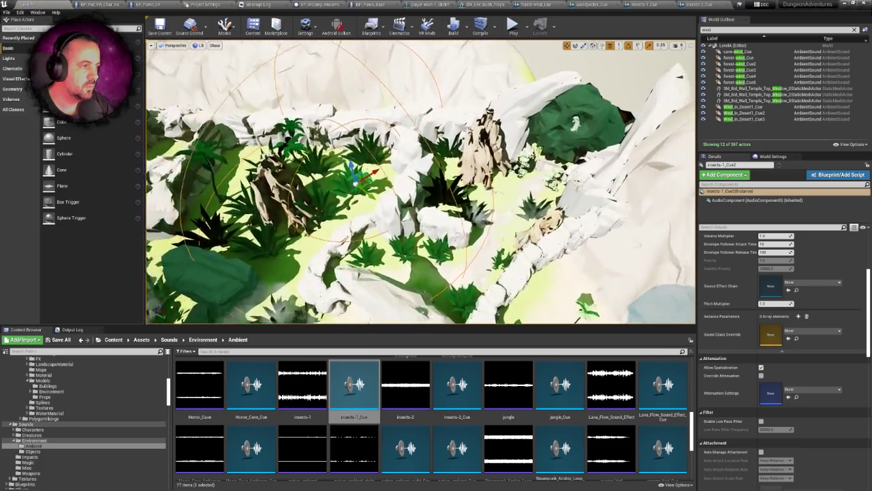
key(ctrl+s)
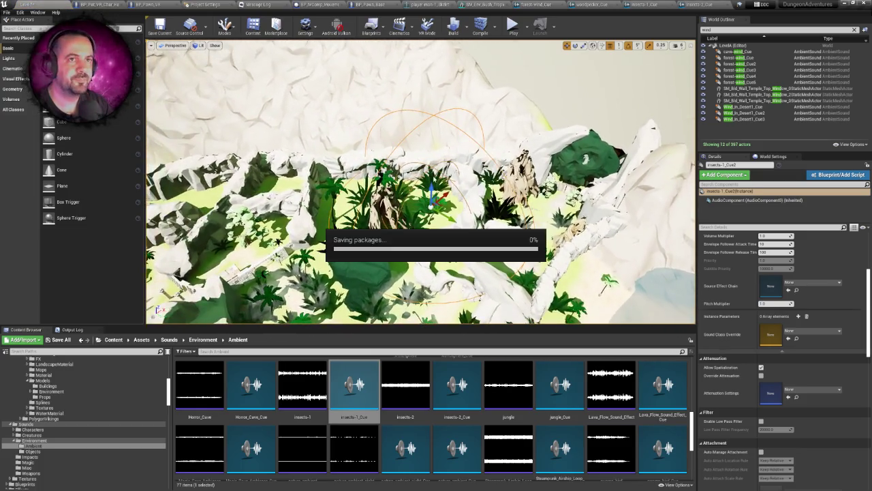
drag(420, 197, 368, 201)
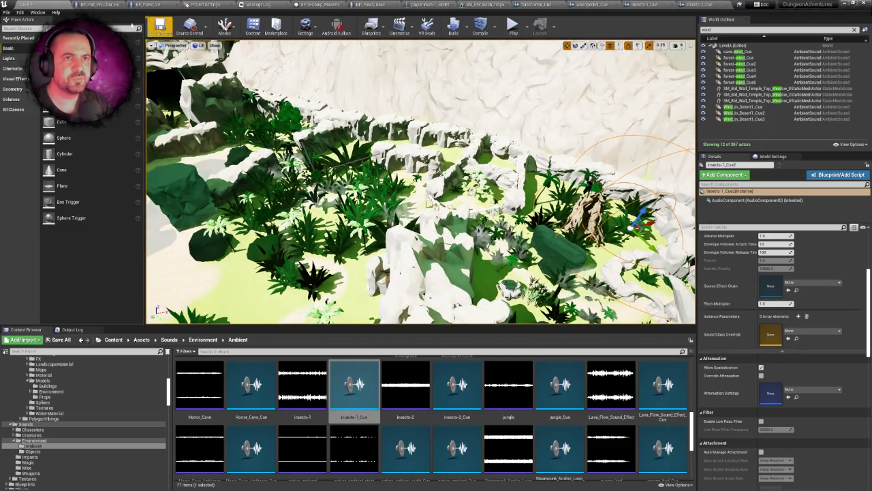
- Open the Level Blueprint with woodpecker_Cue selected in the Outliner
click(371, 27)
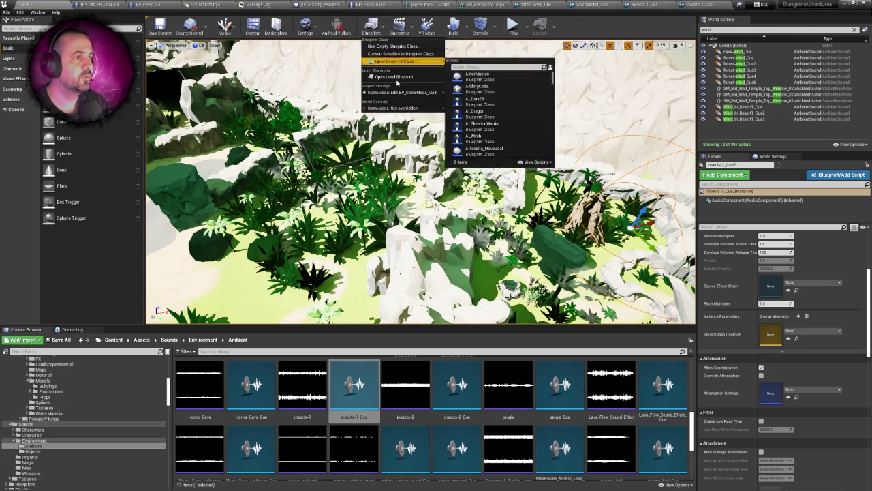
click(396, 80)
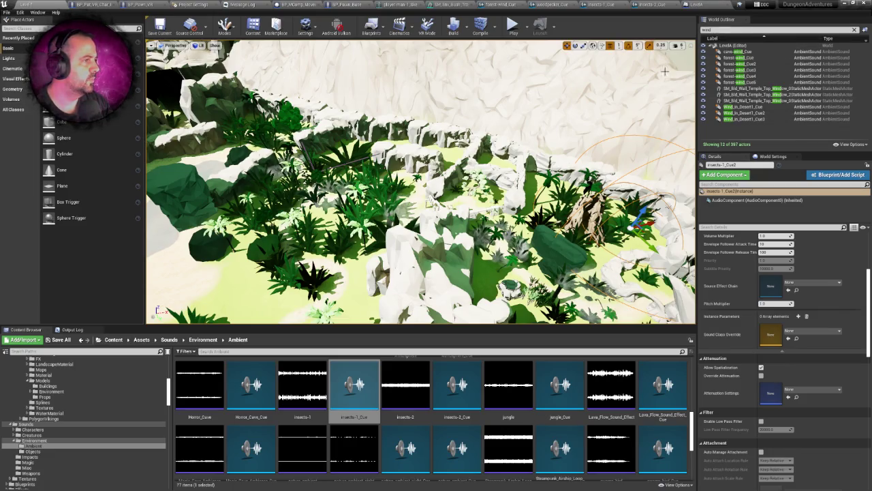
text(wood)
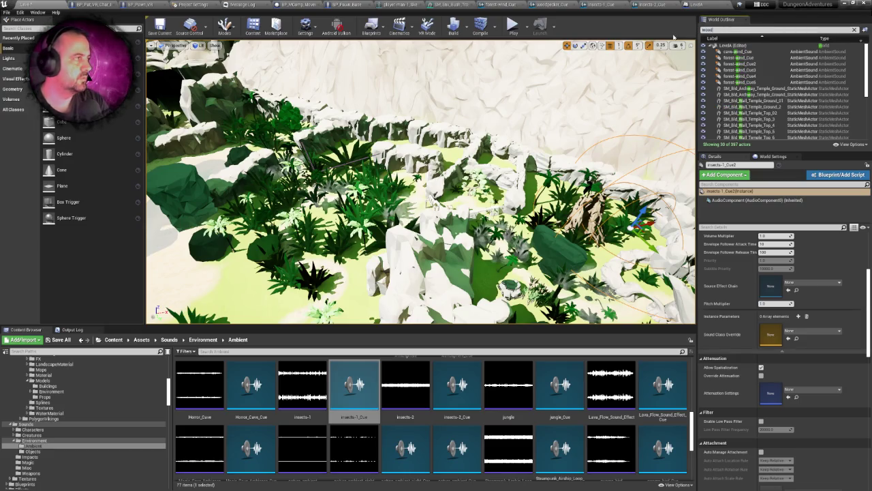
click(738, 52)
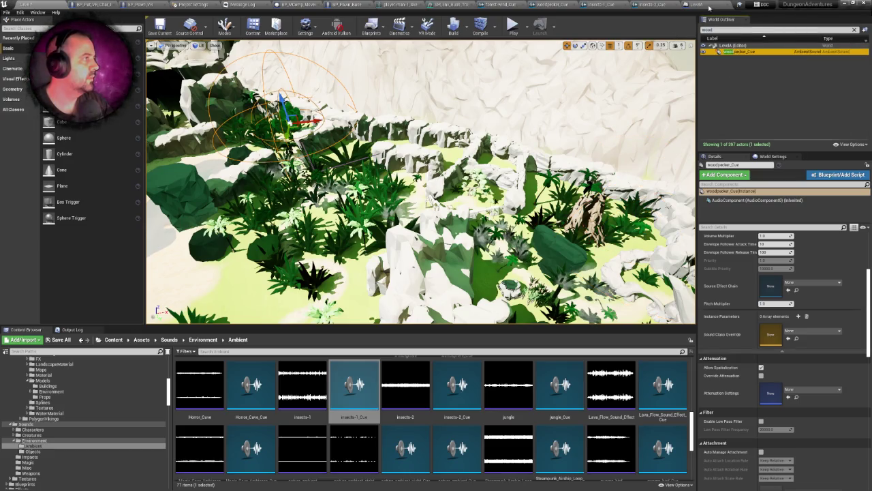
click(705, 4)
right_click(304, 194)
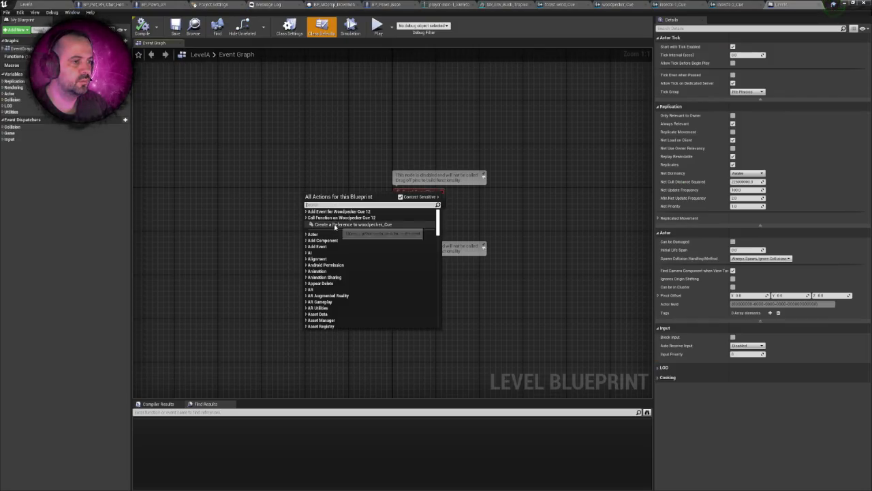
- Add a woodpecker_Cue reference node and delete the unused Event Tick node
click(336, 218)
drag(343, 197, 284, 312)
drag(338, 255, 458, 323)
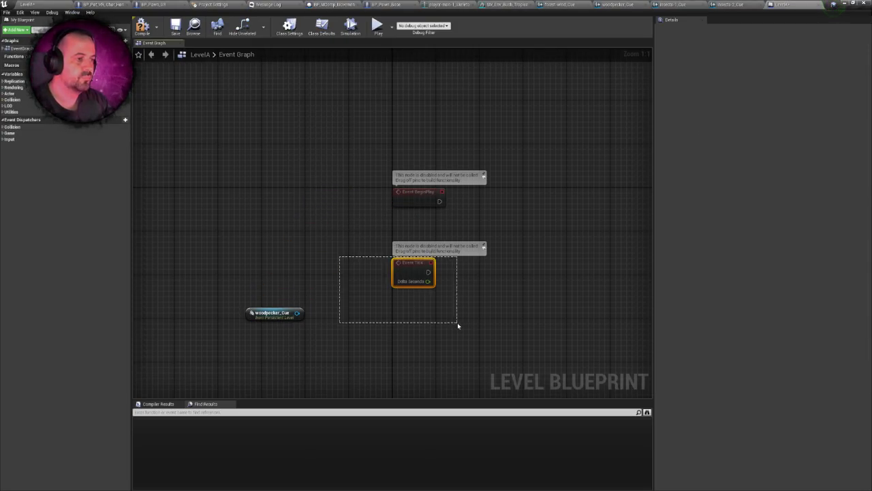
key(Delete)
drag(414, 200, 272, 167)
click(299, 194)
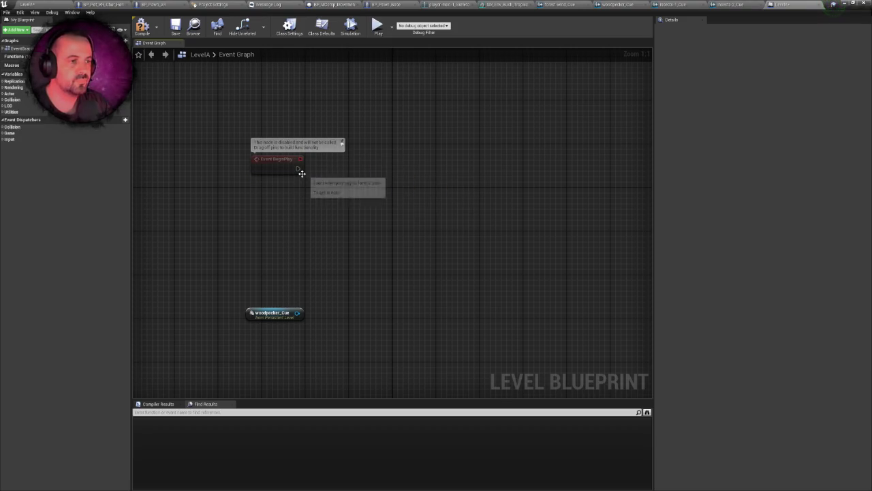
- Add a custom event named PlayWoodpecker1
right_click(249, 251)
text(custom)
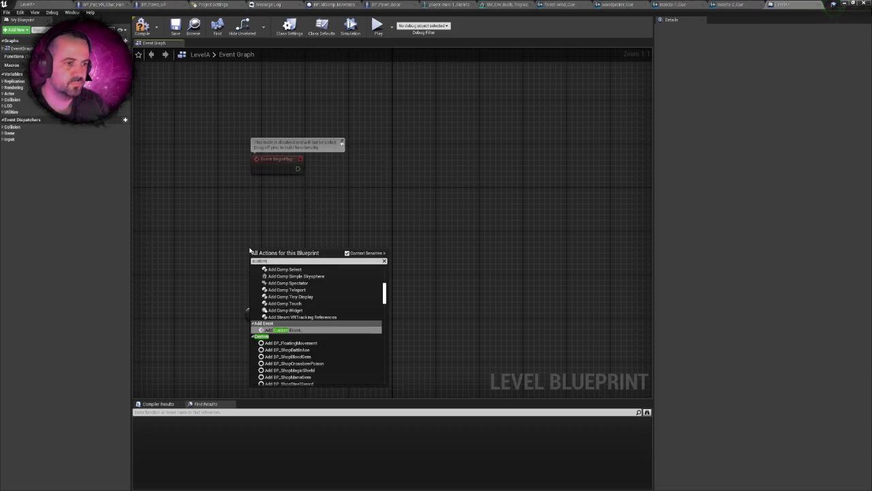
key(Return)
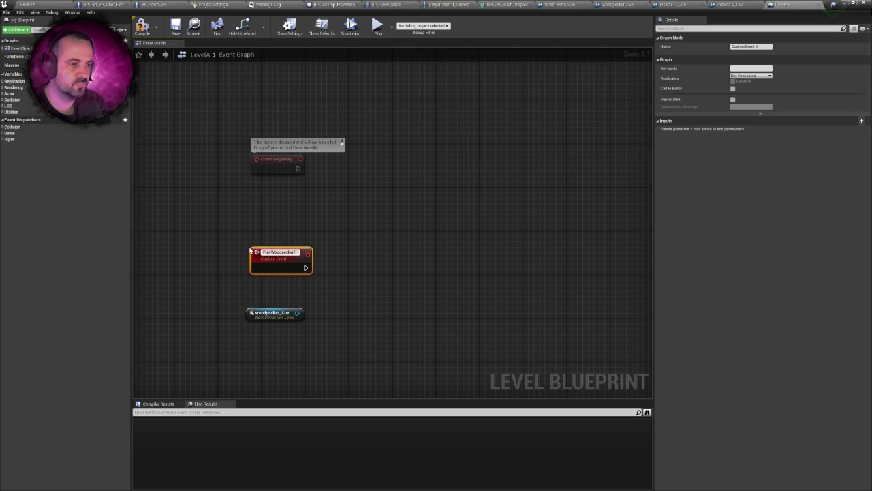
key(Return)
- Wire Event BeginPlay into a Set Timer by Function Name node
drag(298, 168, 394, 171)
text(settimer)
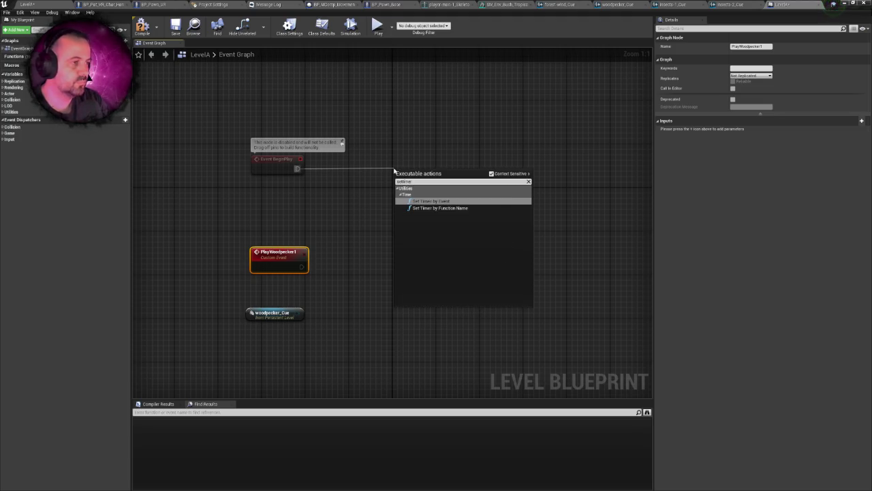
key(Down)
key(Return)
drag(396, 169, 412, 158)
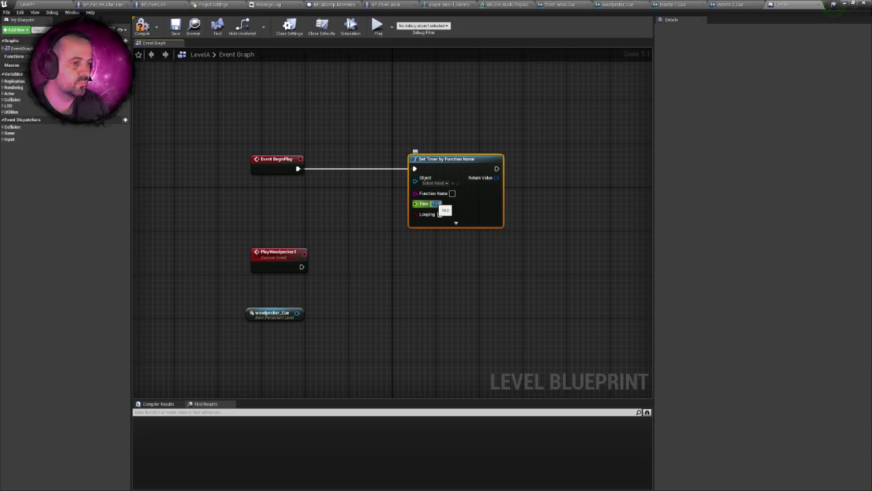
- Set the timer's Function Name to PlayWoodpecker1 and save the blueprint
click(287, 258)
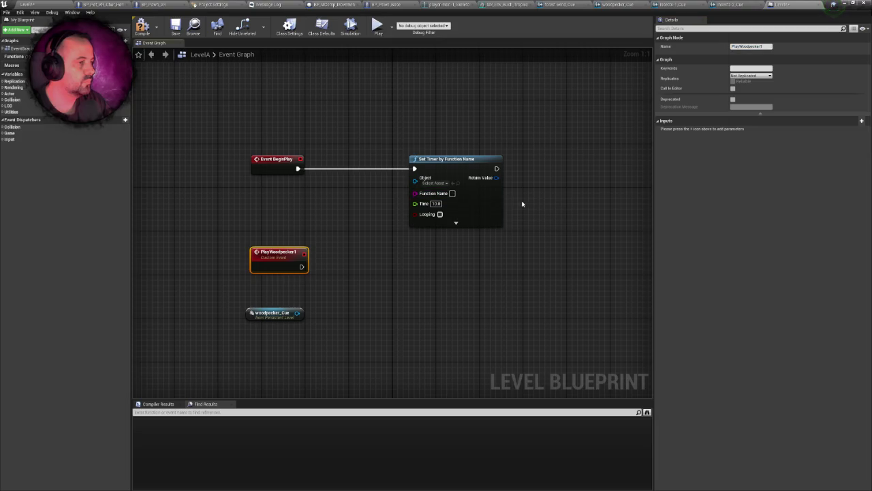
click(452, 193)
key(ctrl+v)
click(525, 202)
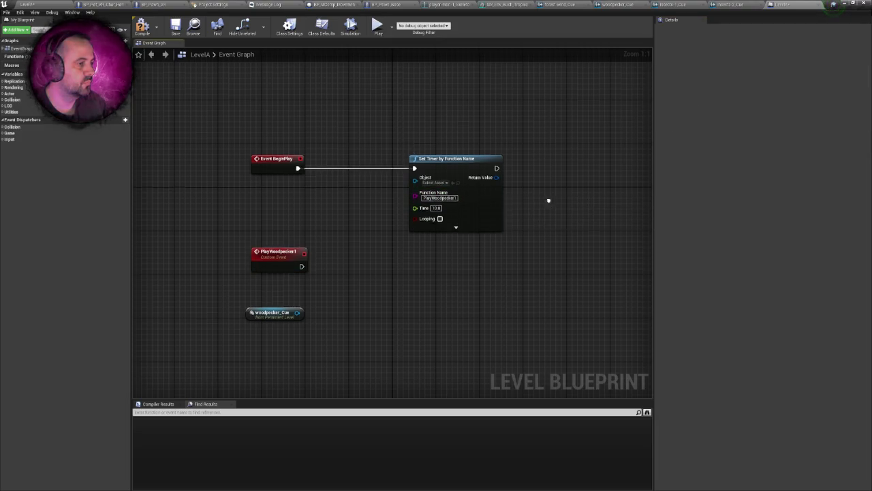
key(ctrl+s)
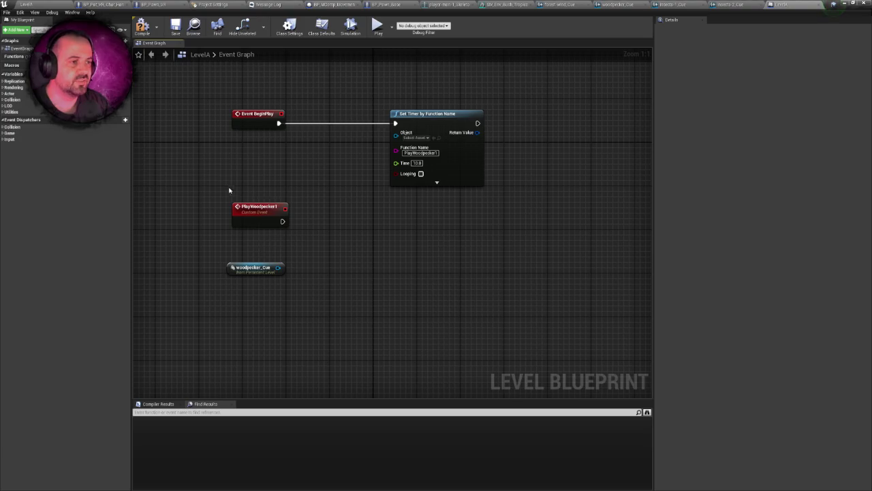
click(259, 213)
- Add a Get Audio Component node off the woodpecker_Cue reference
mouse_move(264, 272)
mouse_down()
mouse_move(264, 289)
mouse_move(360, 246)
mouse_up()
text(play)
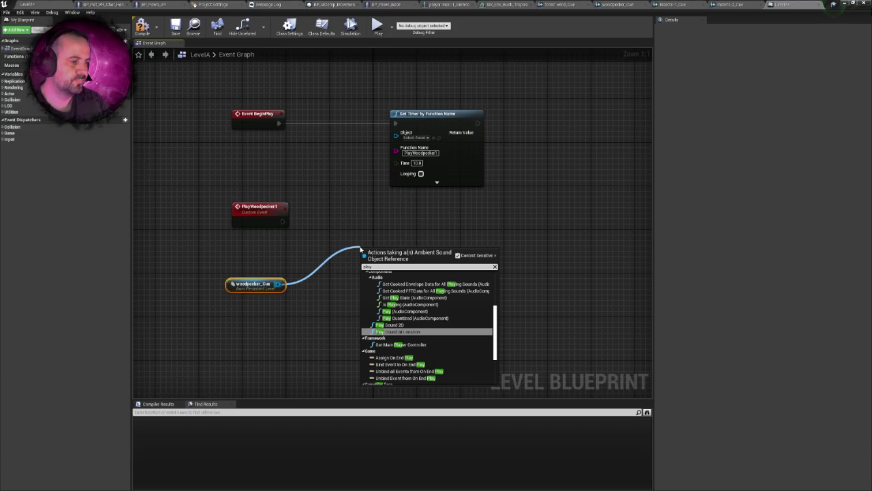
scroll(427, 328, up, 2)
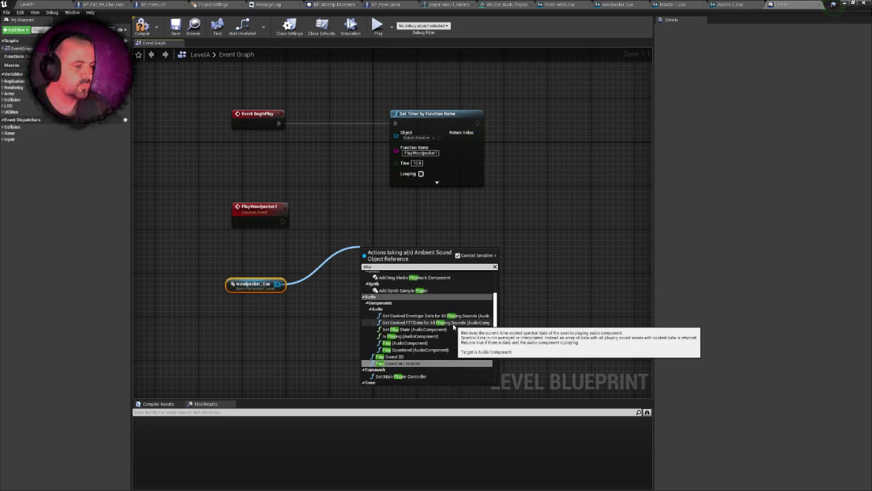
scroll(440, 322, down, 5)
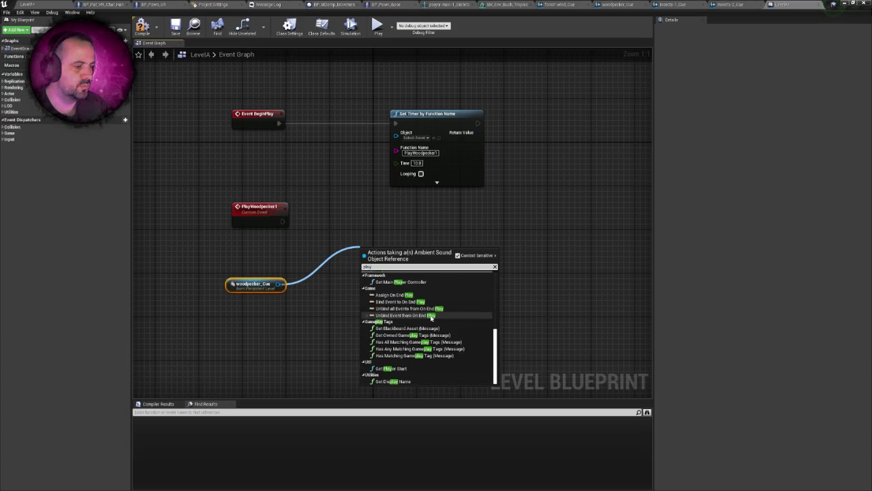
scroll(431, 317, up, 5)
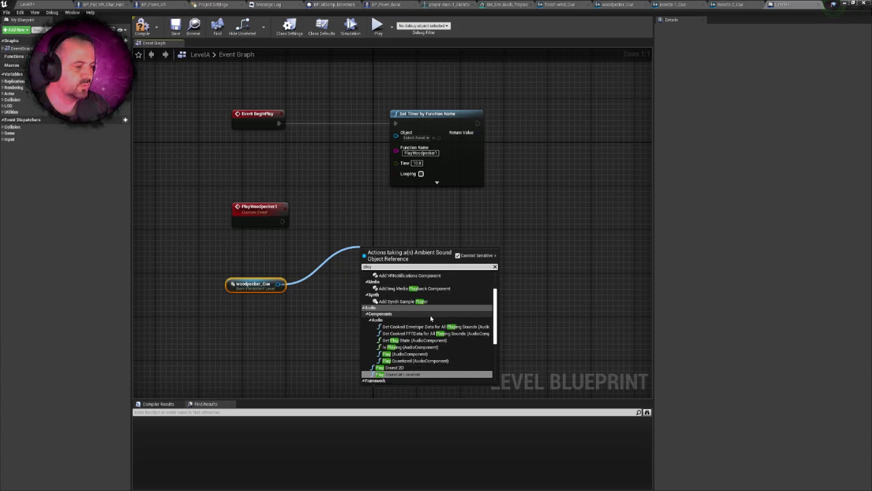
click(292, 268)
drag(278, 283, 323, 290)
text(get au)
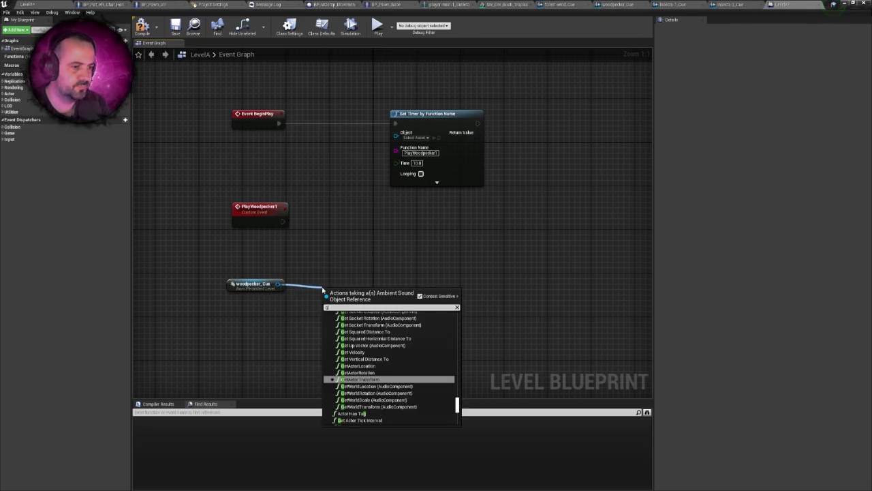
key(Return)
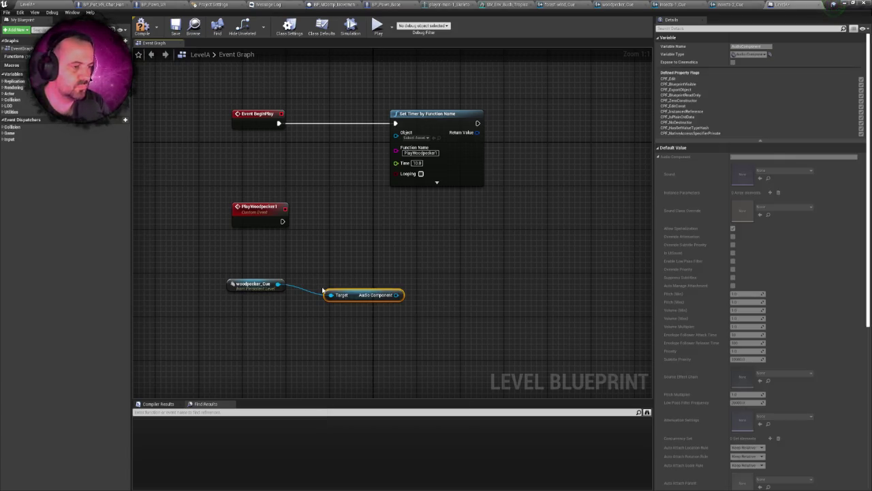
- Add a Play node for the audio component, triggered by PlayWoodpecker1
drag(397, 294, 459, 256)
text(play)
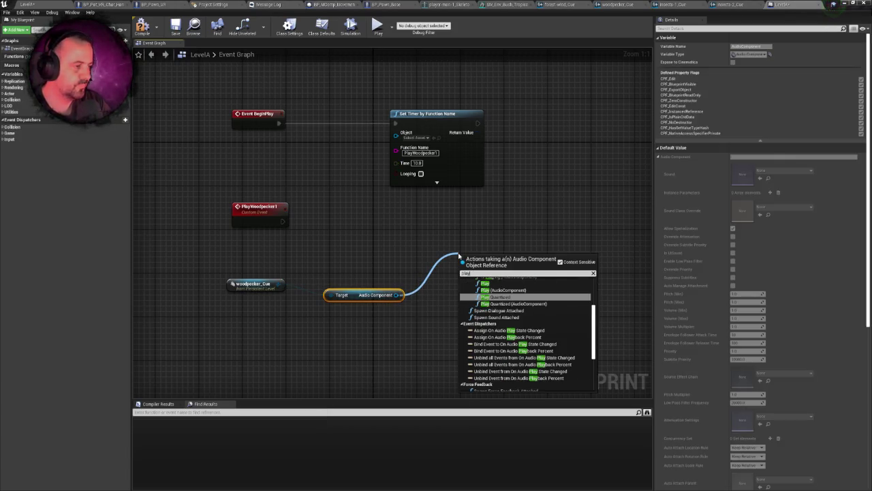
click(503, 281)
mouse_move(283, 222)
mouse_down()
mouse_move(470, 275)
mouse_move(464, 220)
mouse_up()
drag(200, 192, 468, 319)
drag(464, 220, 453, 264)
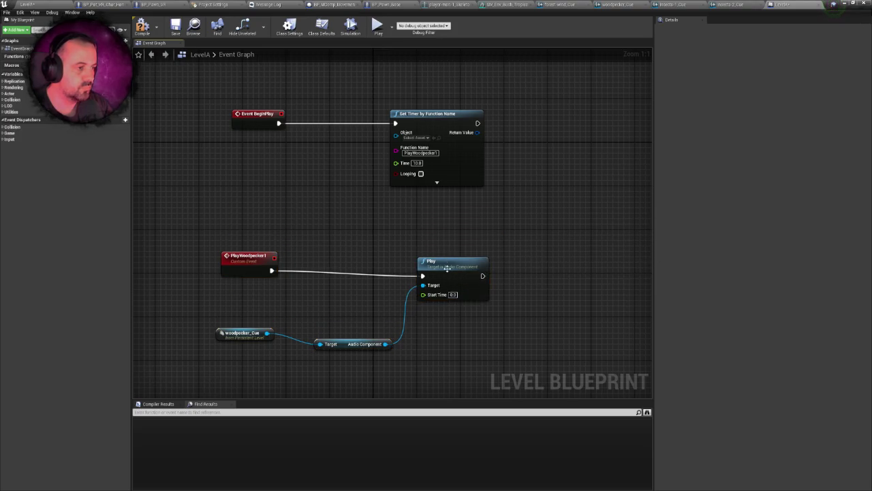
click(449, 265)
mouse_move(219, 302)
mouse_down()
mouse_move(338, 357)
mouse_move(341, 350)
mouse_up()
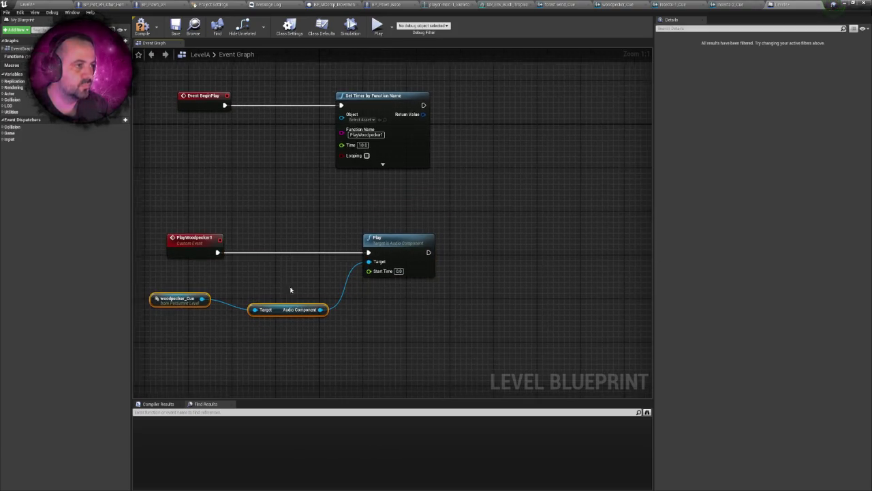
- Copy the Set Timer by Function Name node and chain it after Play
mouse_move(459, 115)
mouse_down()
mouse_move(426, 167)
mouse_move(313, 123)
mouse_up()
key(ctrl+c)
key(ctrl+v)
mouse_move(287, 199)
mouse_down()
mouse_move(399, 212)
mouse_move(411, 222)
mouse_move(404, 202)
mouse_up()
click(369, 210)
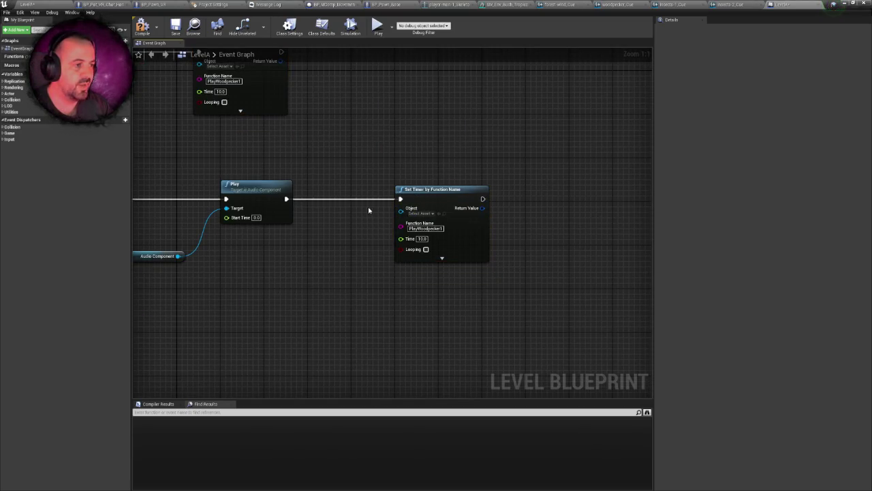
- Feed the copied timer's Time from Random Float in Range with Min 10.0
drag(403, 238, 340, 262)
text(random)
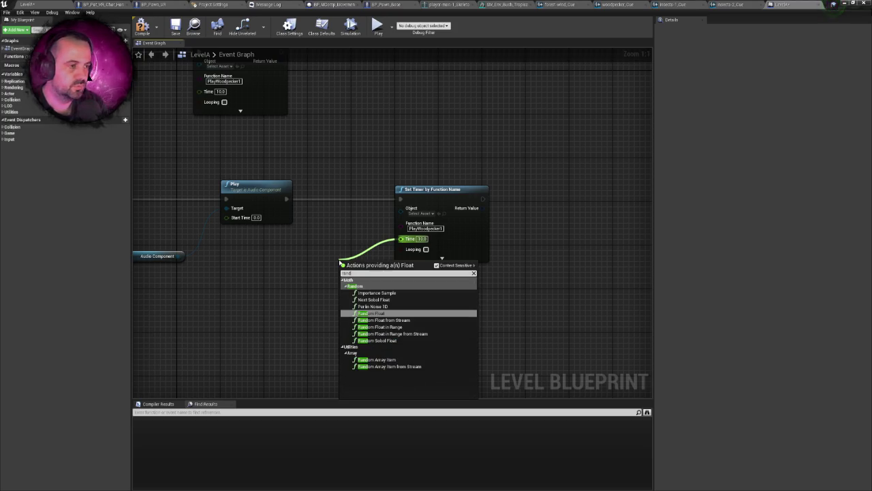
key(Return)
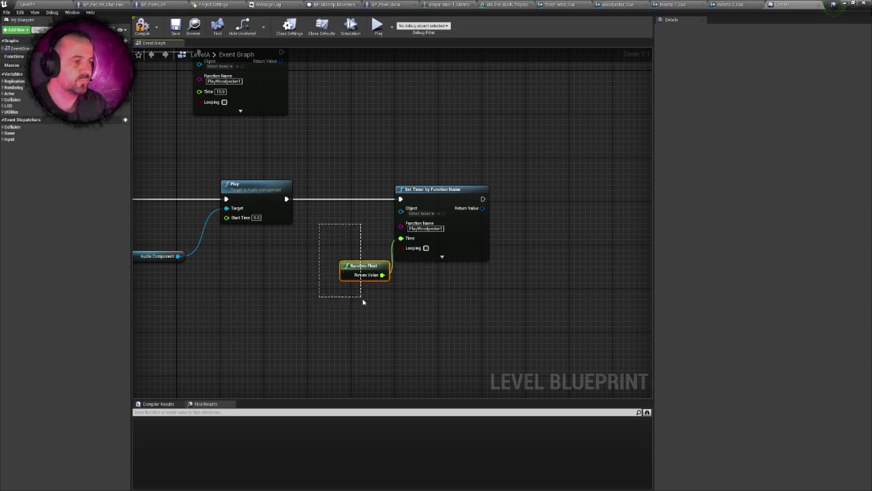
key(Delete)
drag(401, 239, 344, 257)
text(random)
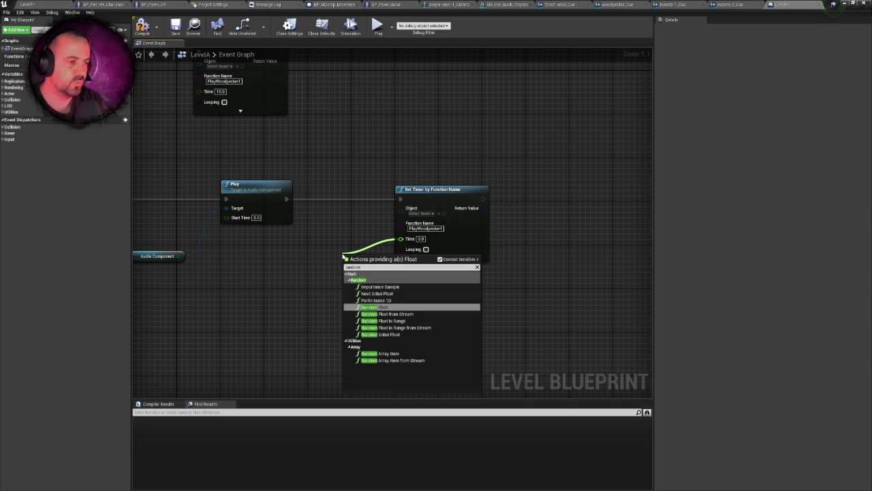
key(Down)
key(Down)
key(Return)
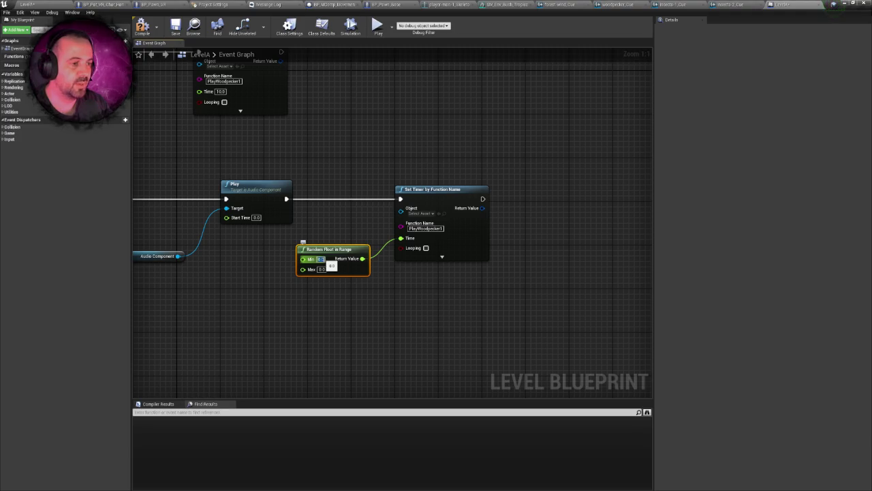
drag(325, 238, 379, 233)
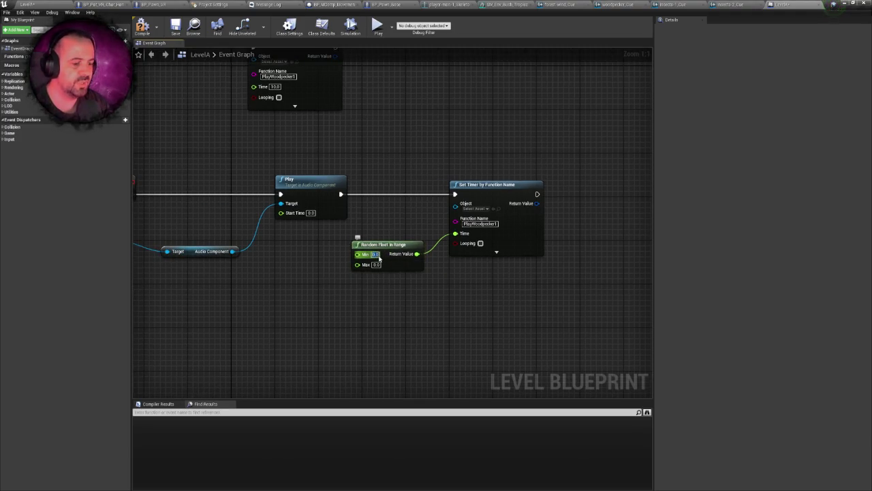
text(10)
key(Return)
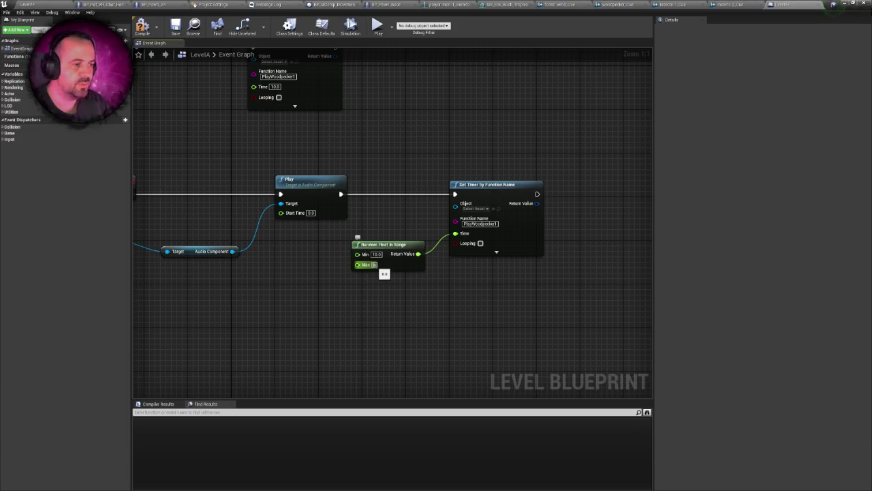
- Pan the graph to review the woodpecker nodes, then return to the LevelA editor
scroll(391, 289, down, 3)
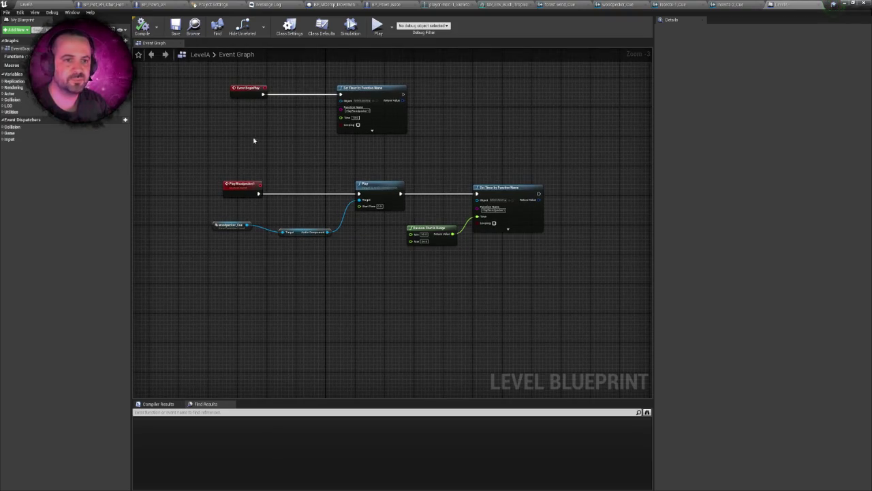
drag(311, 154, 295, 177)
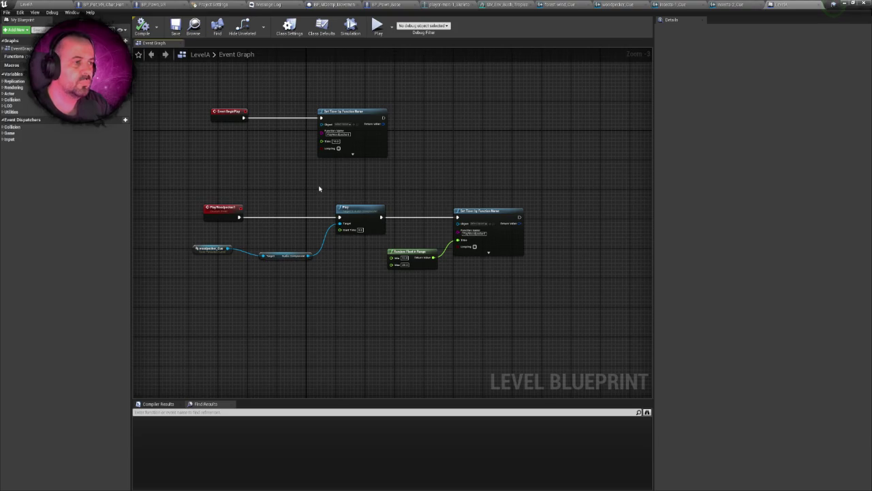
scroll(317, 185, down, 1)
scroll(319, 188, up, 2)
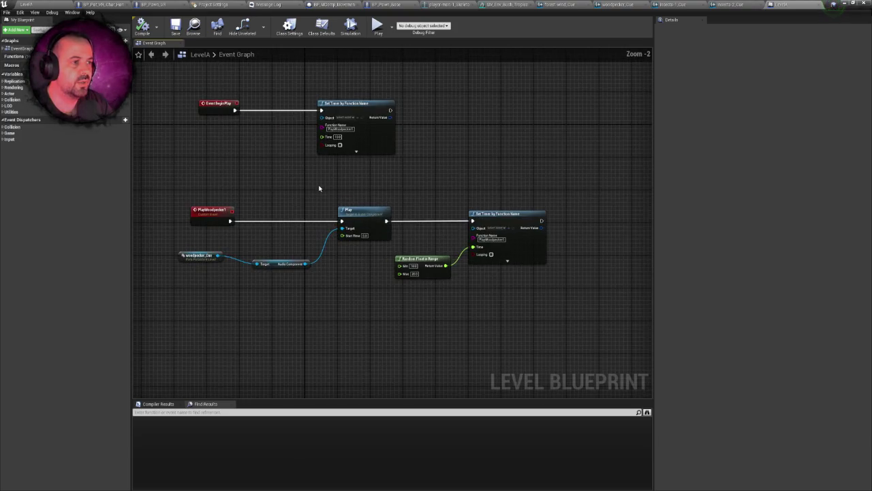
drag(319, 188, 374, 190)
click(42, 4)
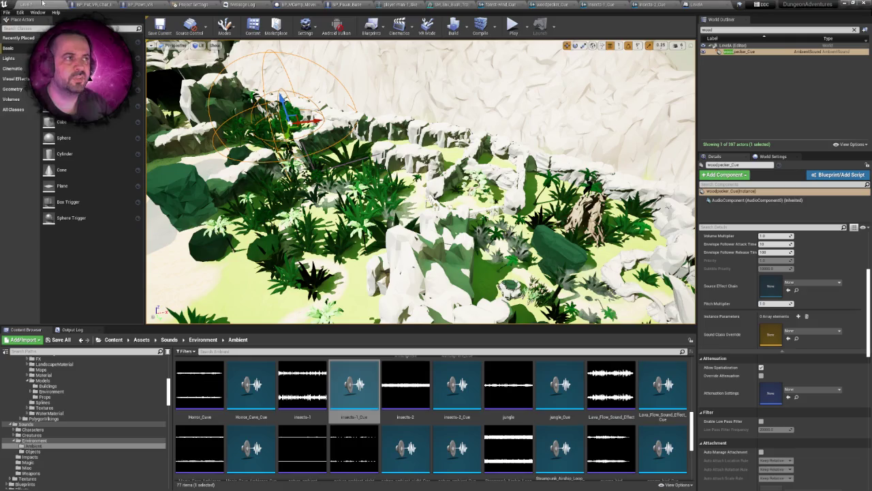
click(512, 26)
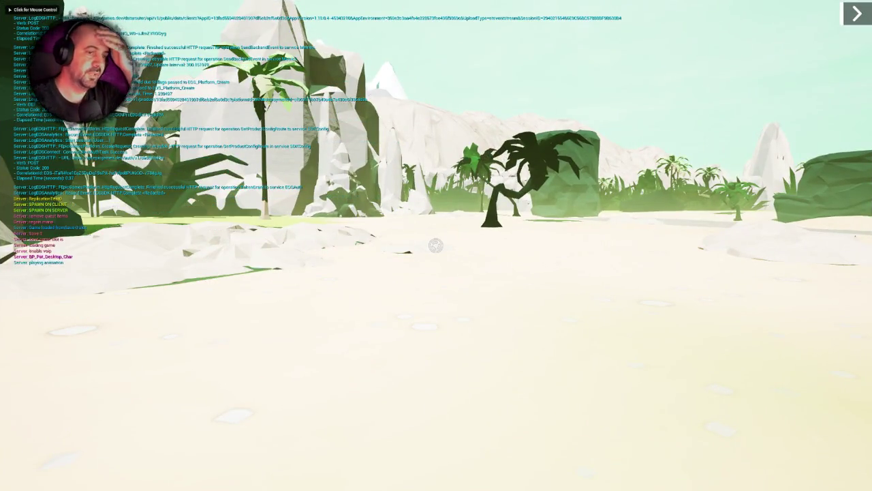
click(436, 245)
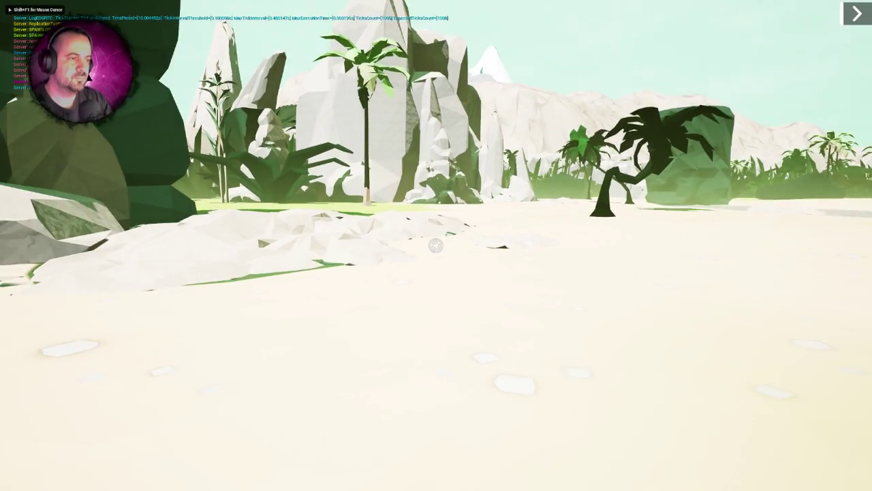
key(w)
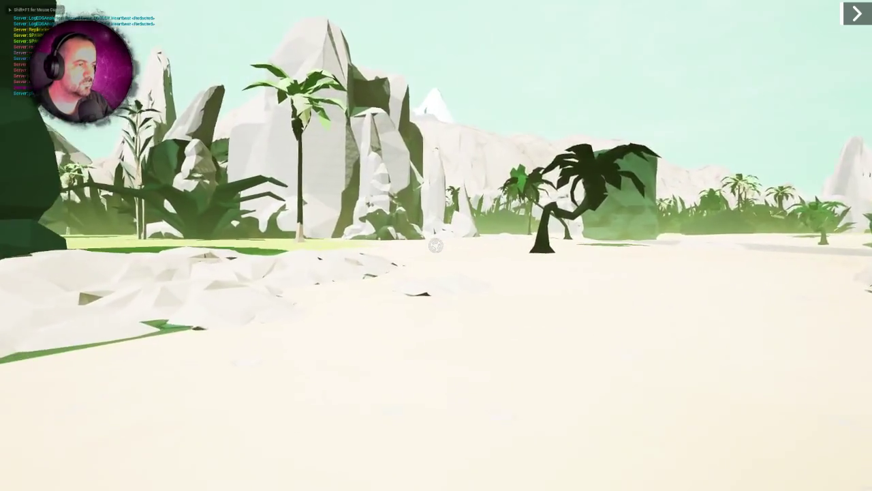
key(w)
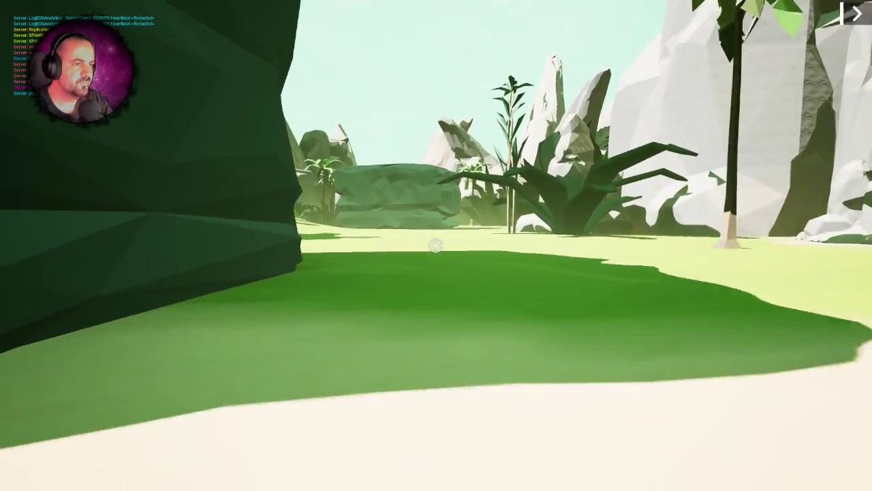
key(w)
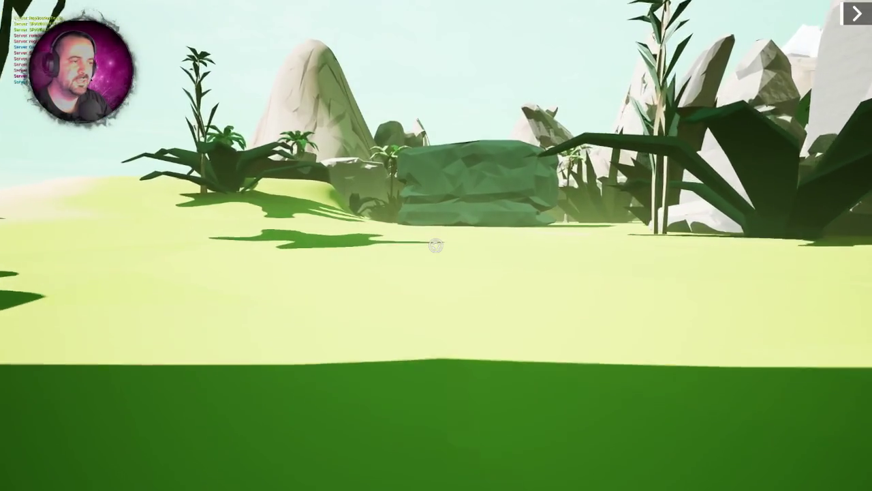
key(w)
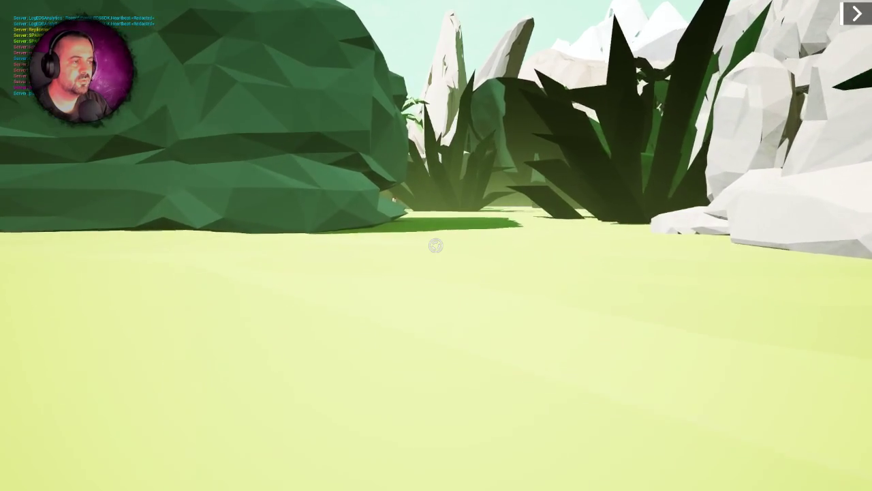
key(Escape)
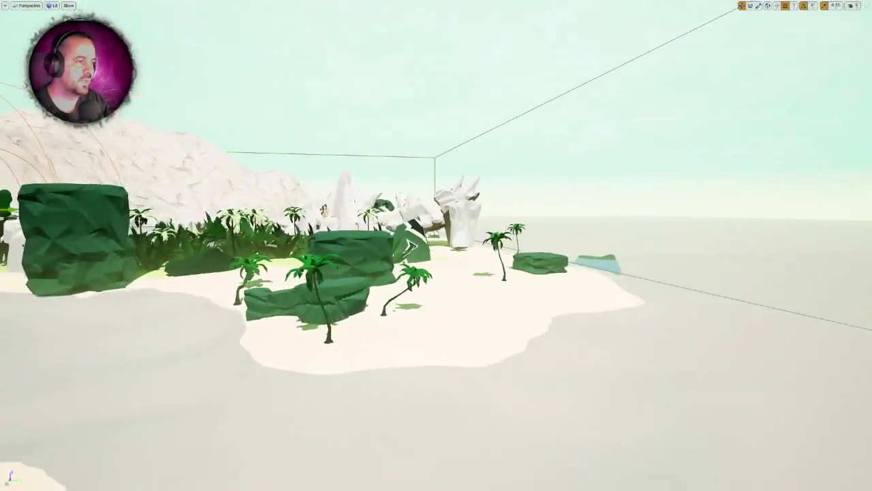
key(w)
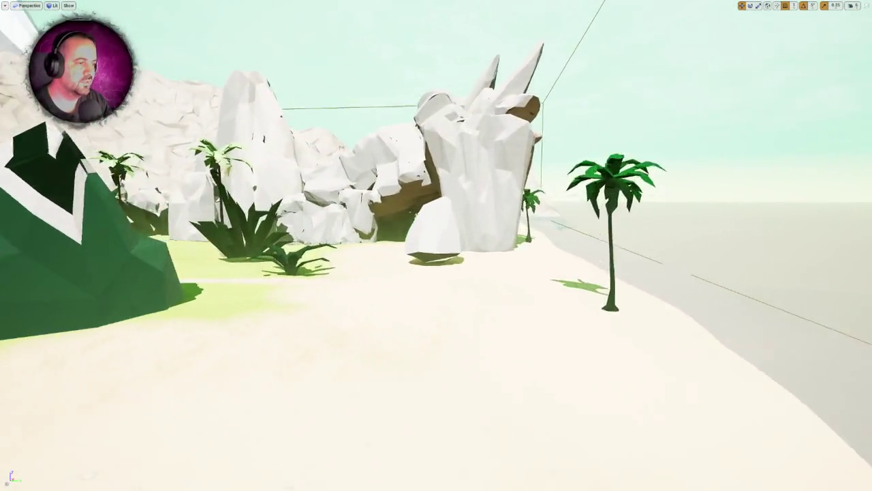
key(w)
key(w)
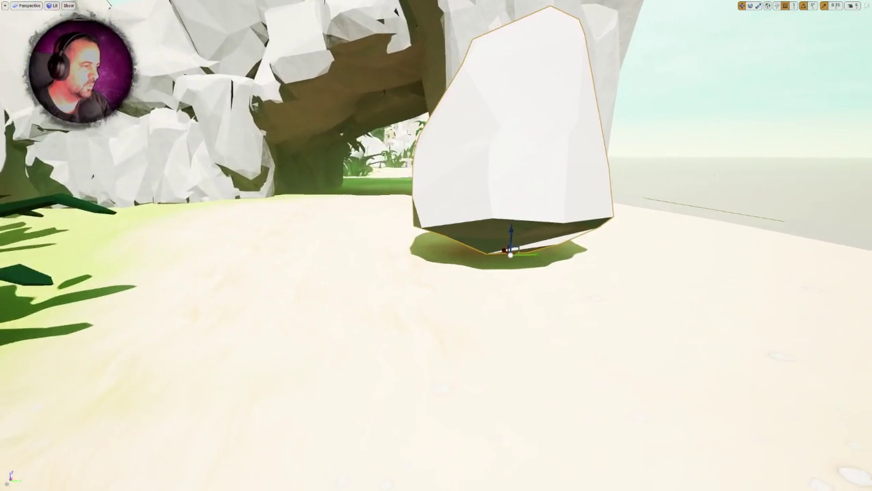